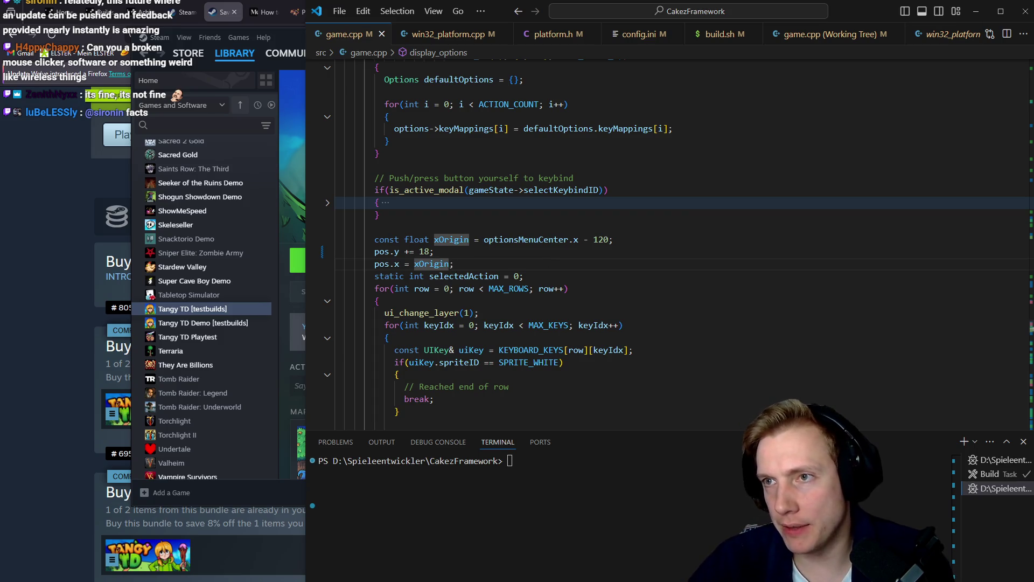
- Clear the xOrigin highlights in game.cpp and switch from VS Code to the Discord window
key("End")
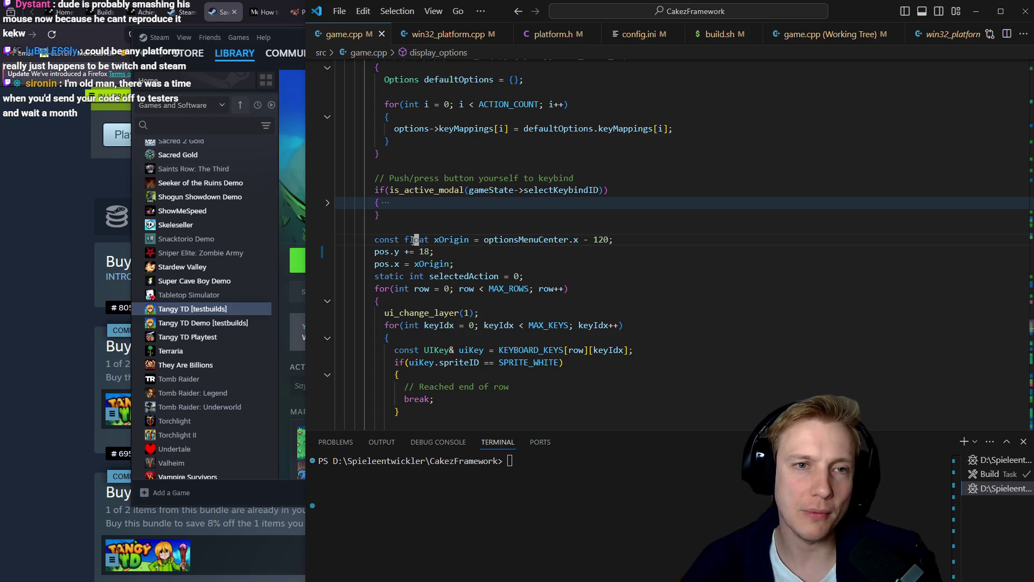
key("alt+Tab")
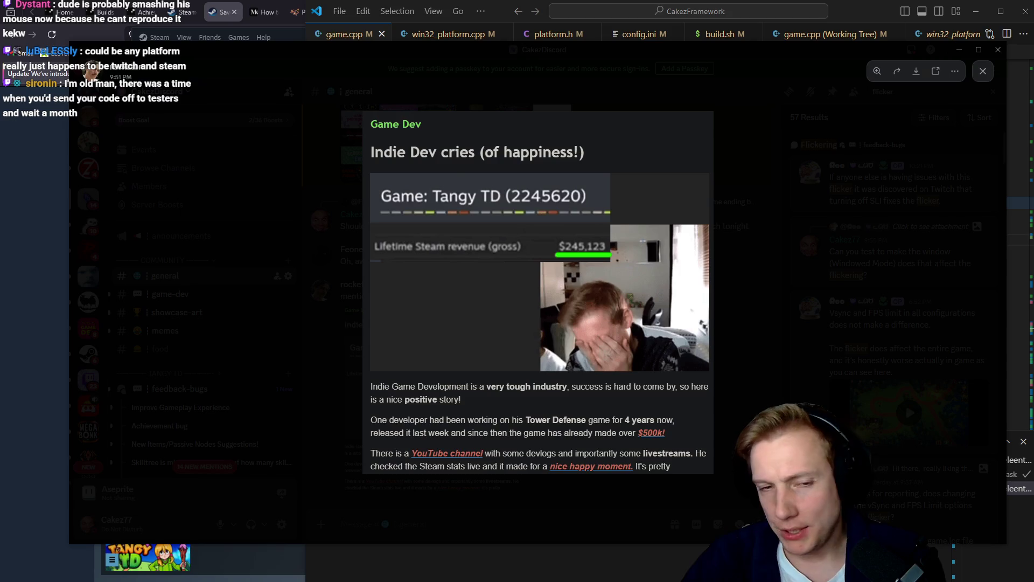
- Open the 'Translation too long for window' report in feedback-bugs and inspect its skill-tree screenshot
left_click(759, 305)
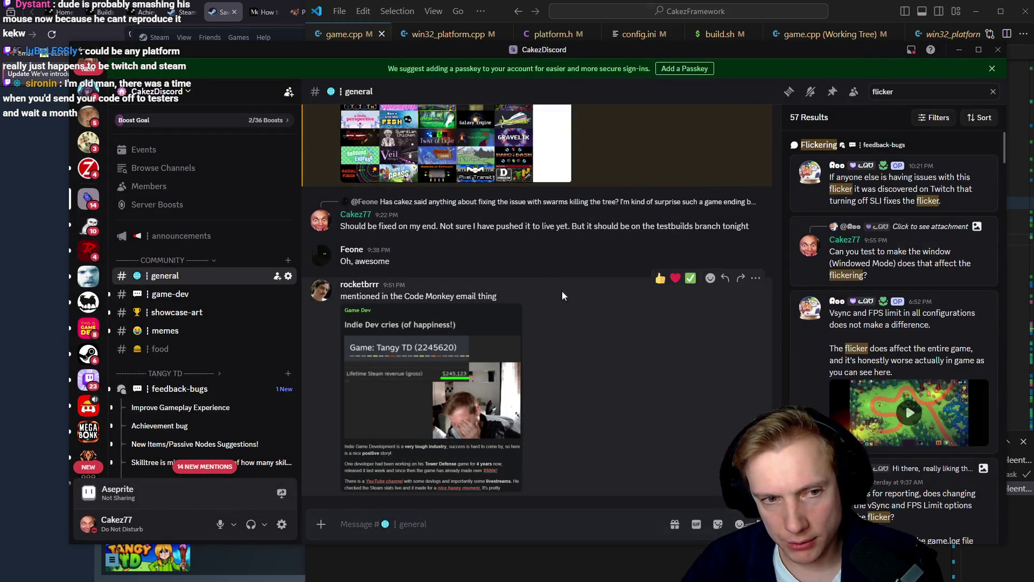
left_click(179, 388)
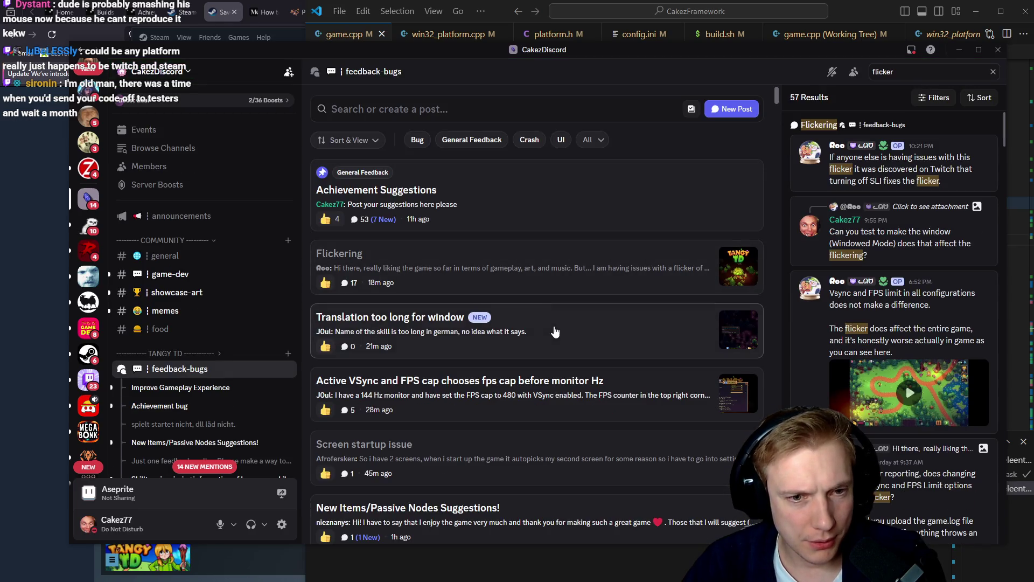
left_click(555, 331)
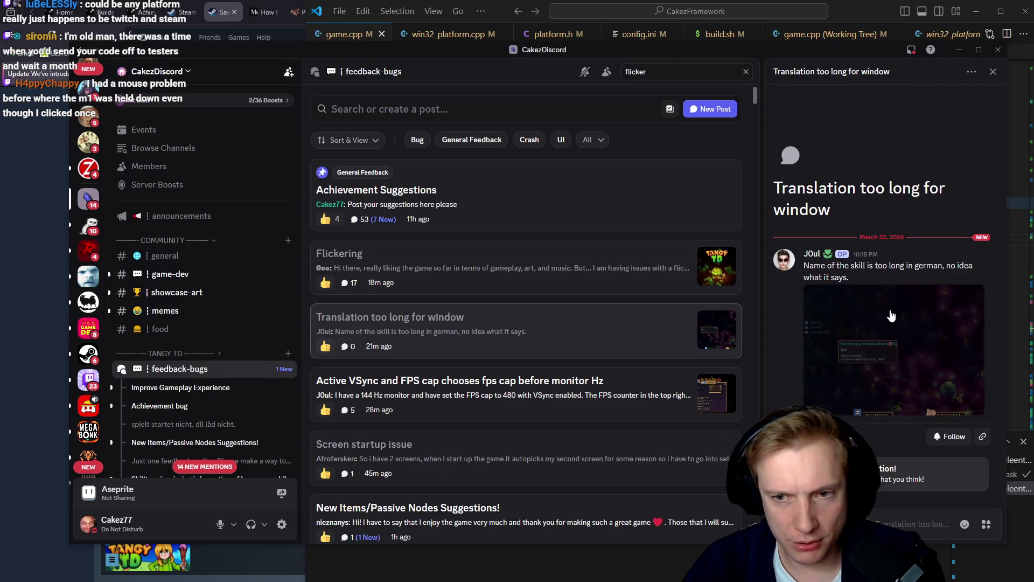
left_click(794, 326)
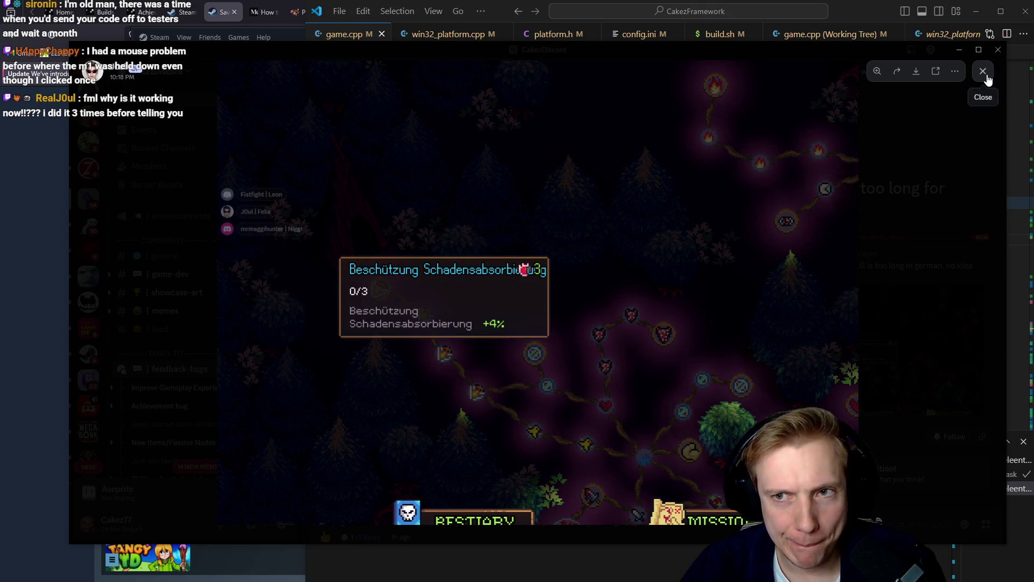
left_click(983, 70)
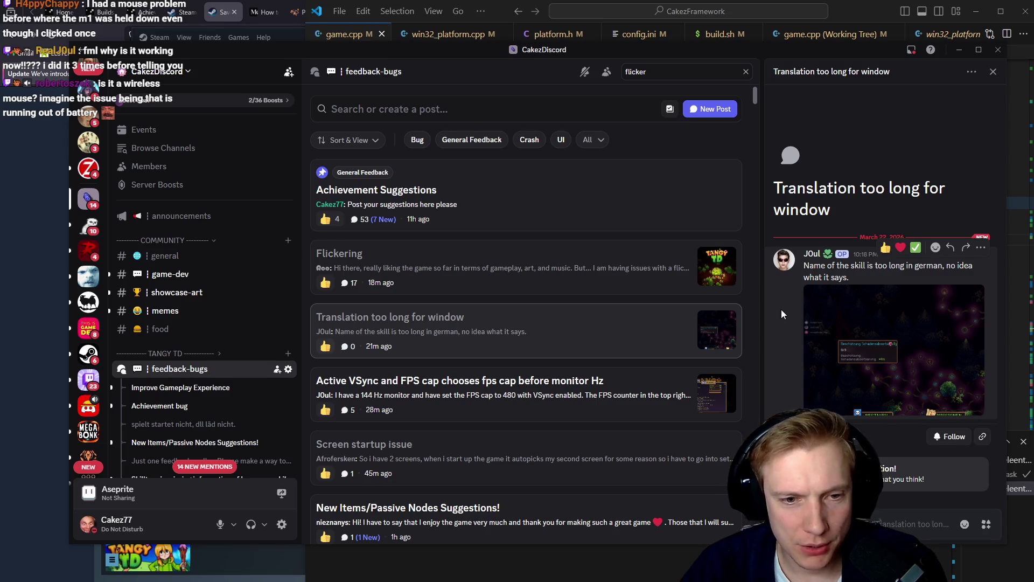
- Read the replies in the 'Active VSync and FPS cap' report thread, then open the Flickering report
left_click(505, 410)
scroll(861, 373, "down", 3)
scroll(859, 372, "down", 1)
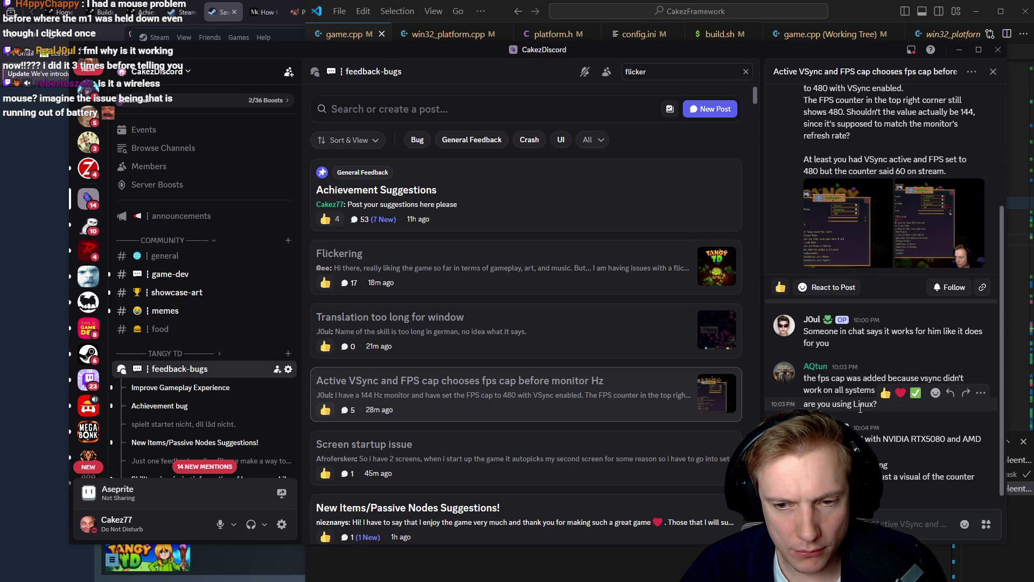
scroll(860, 408, "up", 3)
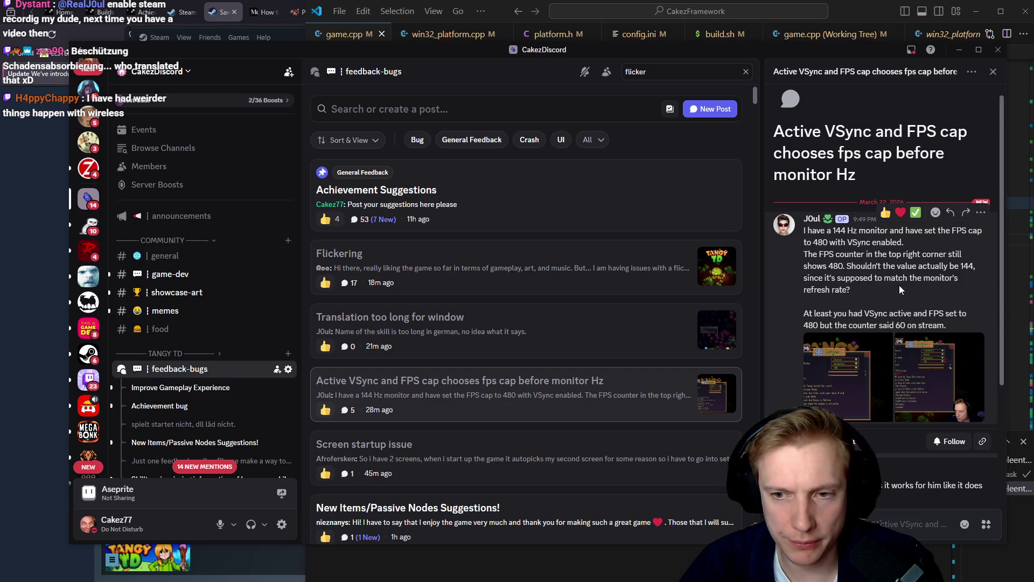
scroll(899, 277, "down", 3)
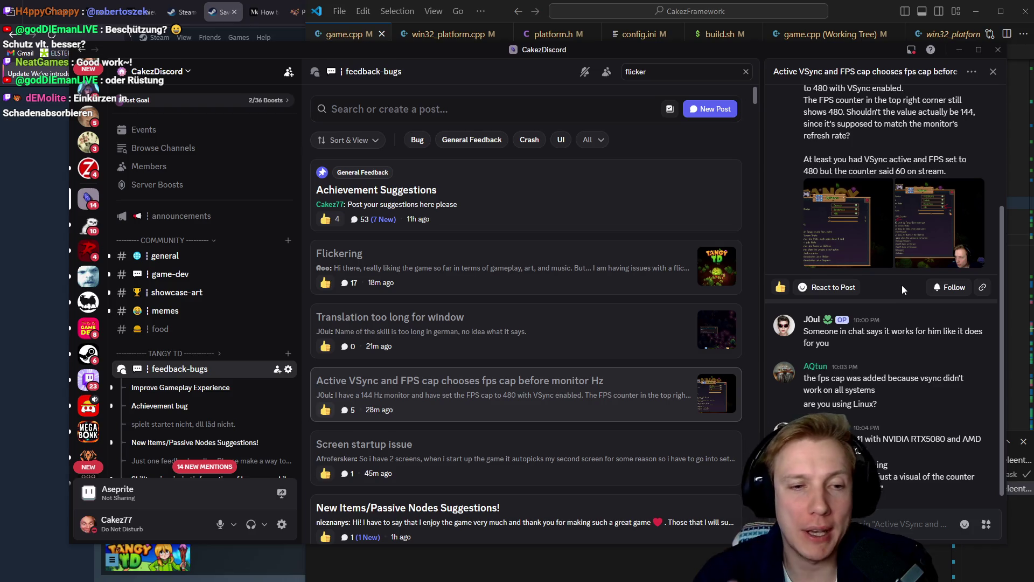
left_click(526, 276)
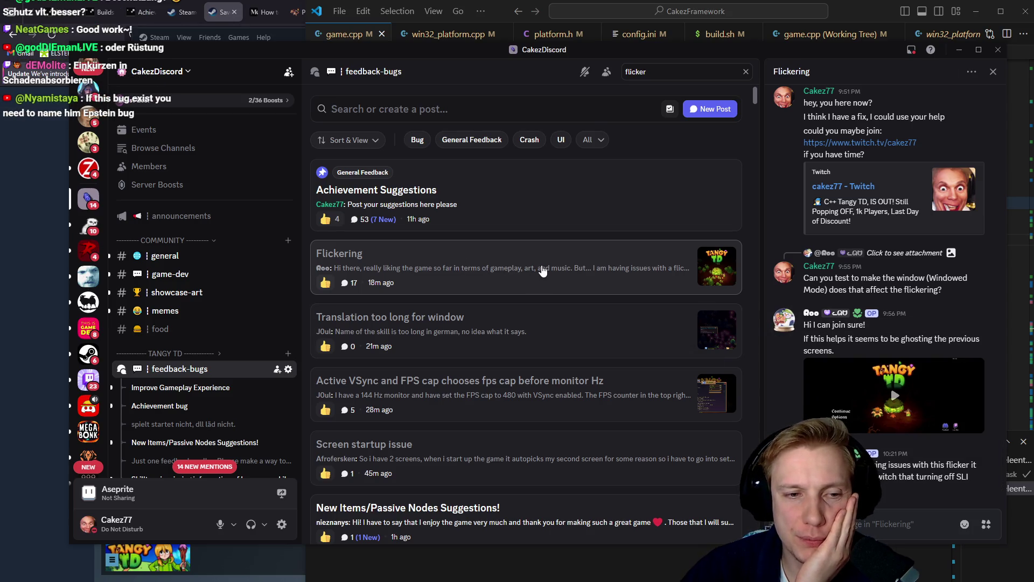
- Skim the Flickering thread, view the 'Can't press ESC' map screenshot and start a reply there
scroll(565, 328, "down", 5)
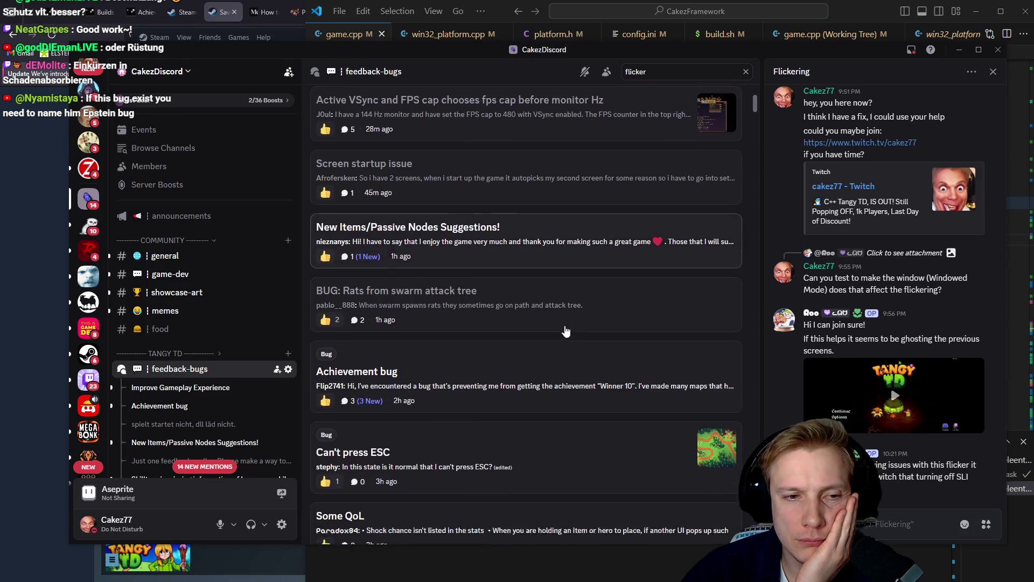
scroll(565, 330, "down", 2)
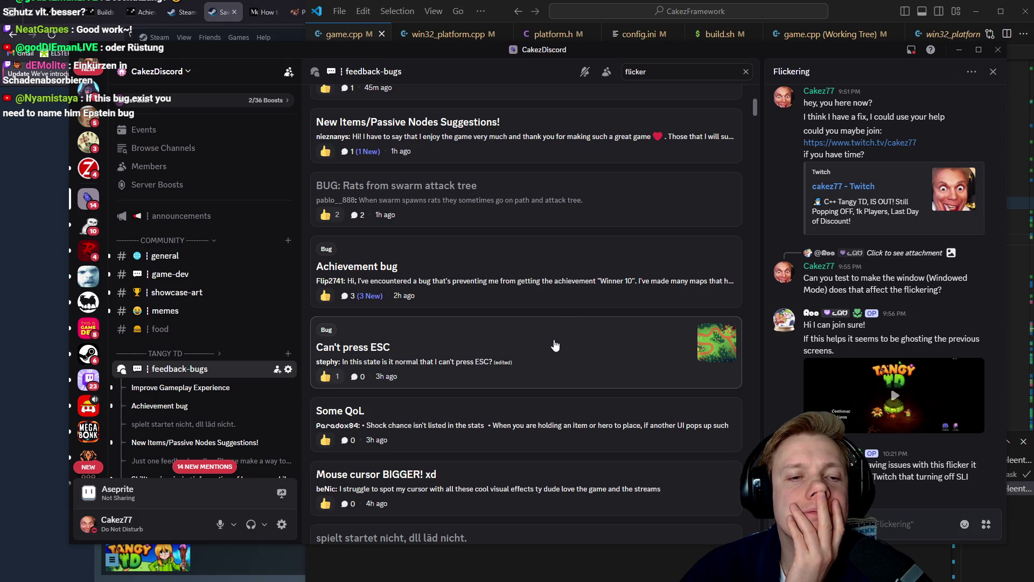
left_click(555, 346)
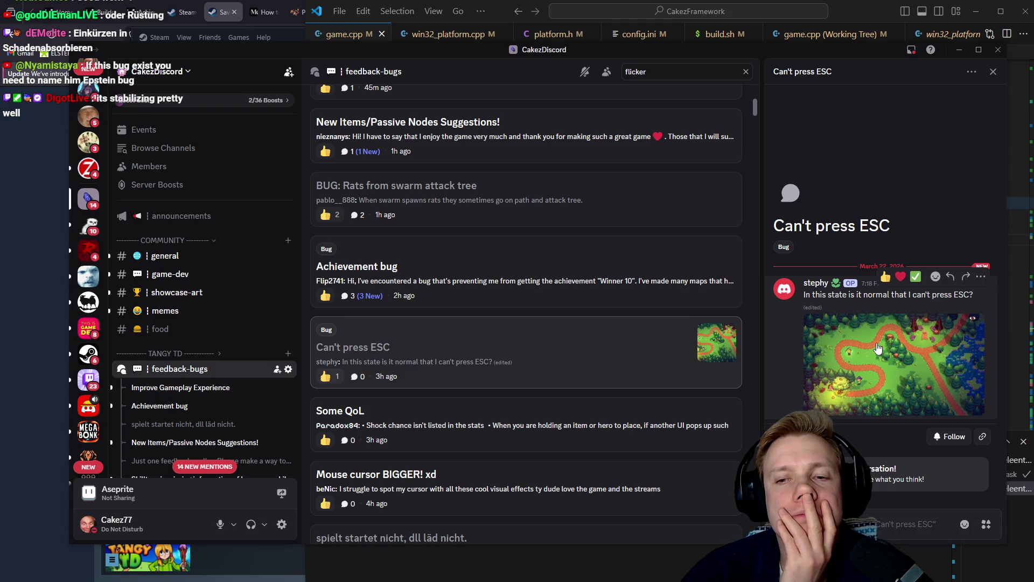
left_click(878, 348)
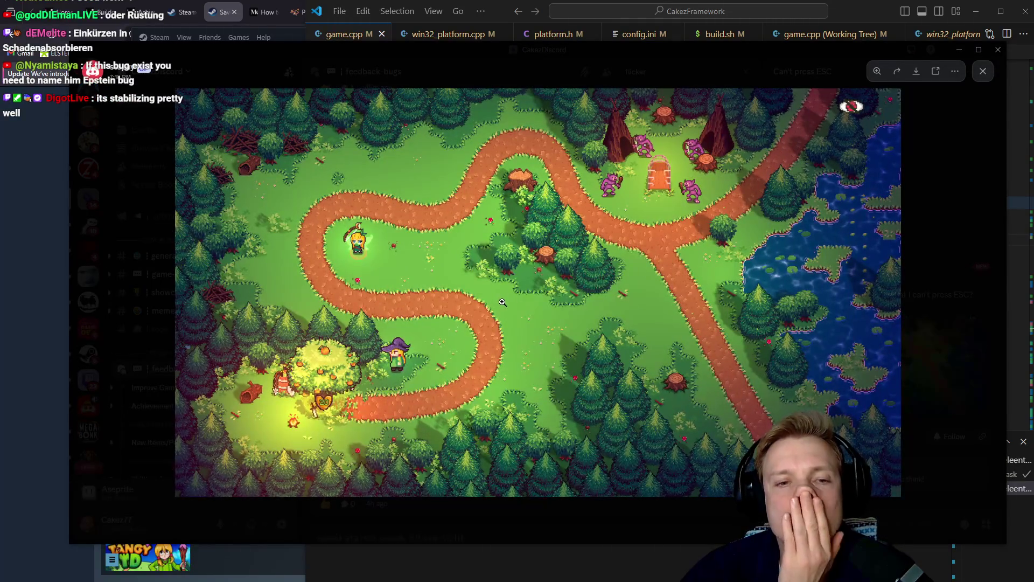
key("Escape")
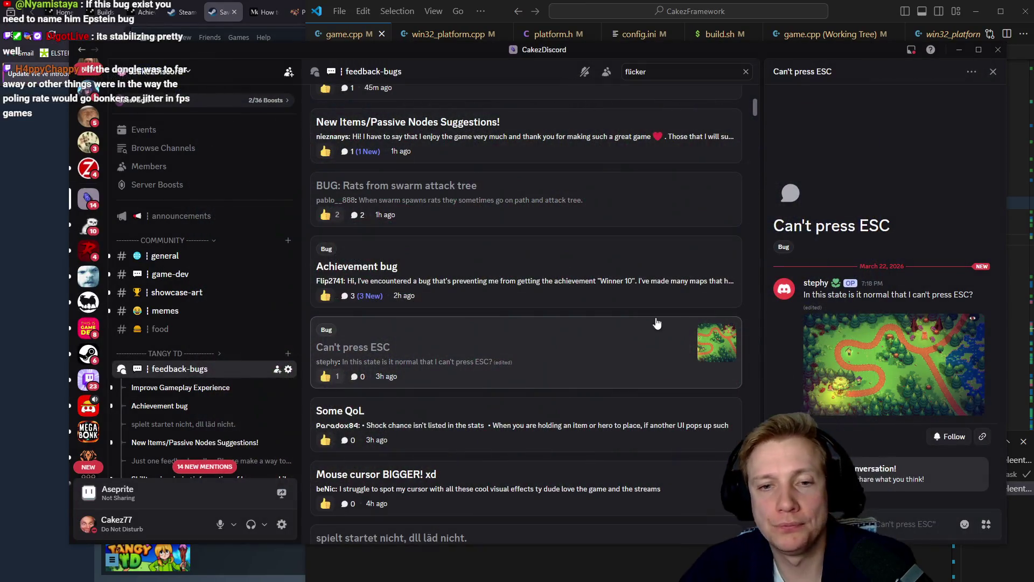
left_click(950, 276)
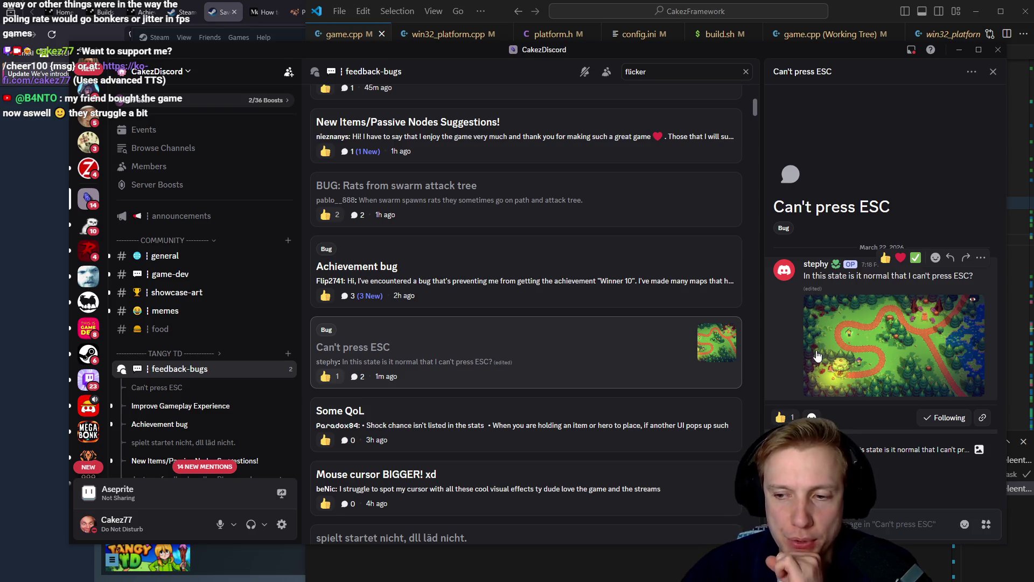
- Switch to the browser's Steam pages and open the 'Some things to think on' discussion
left_click(147, 9)
left_click(184, 4)
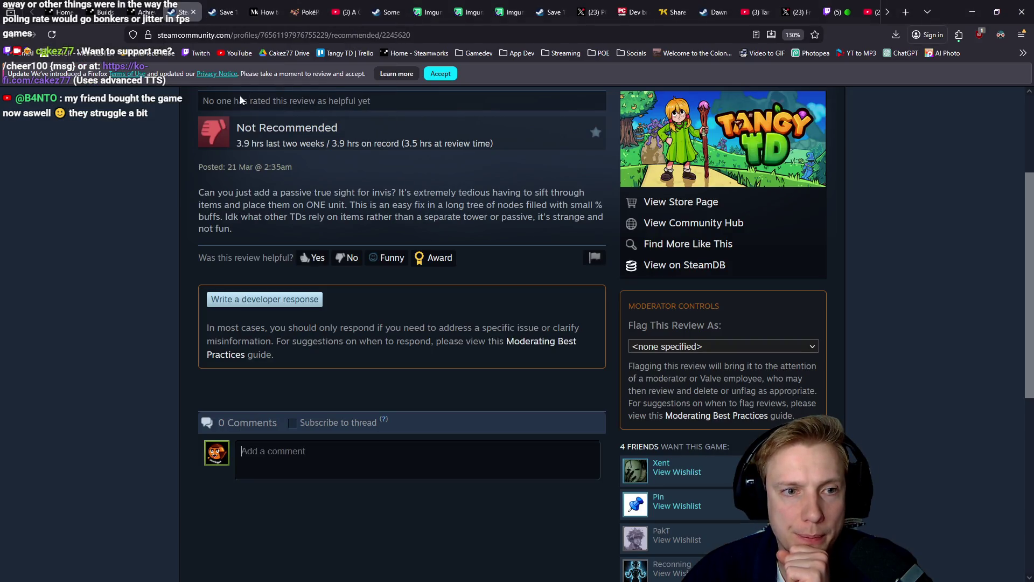
scroll(277, 232, "up", 3)
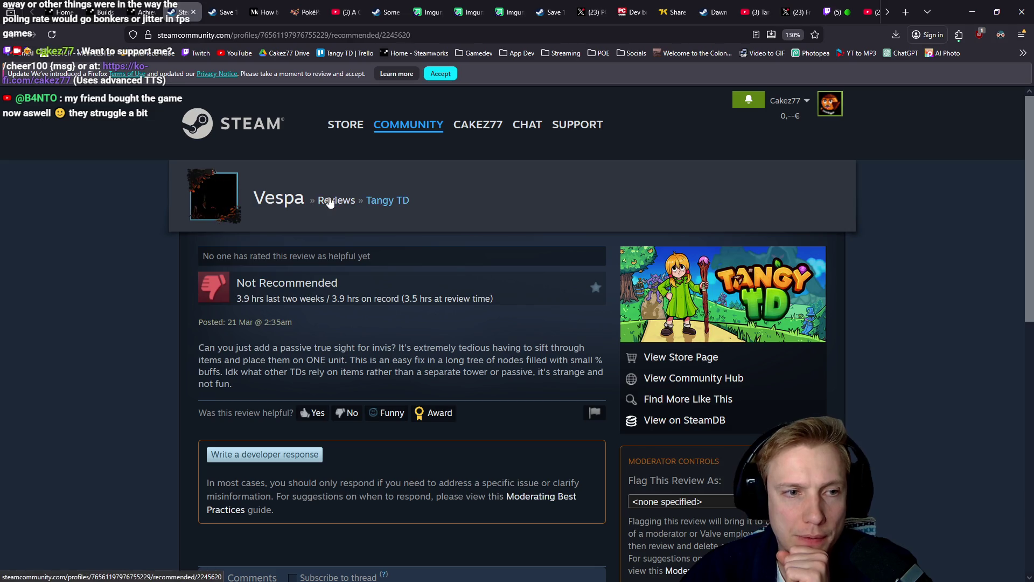
left_click(393, 6)
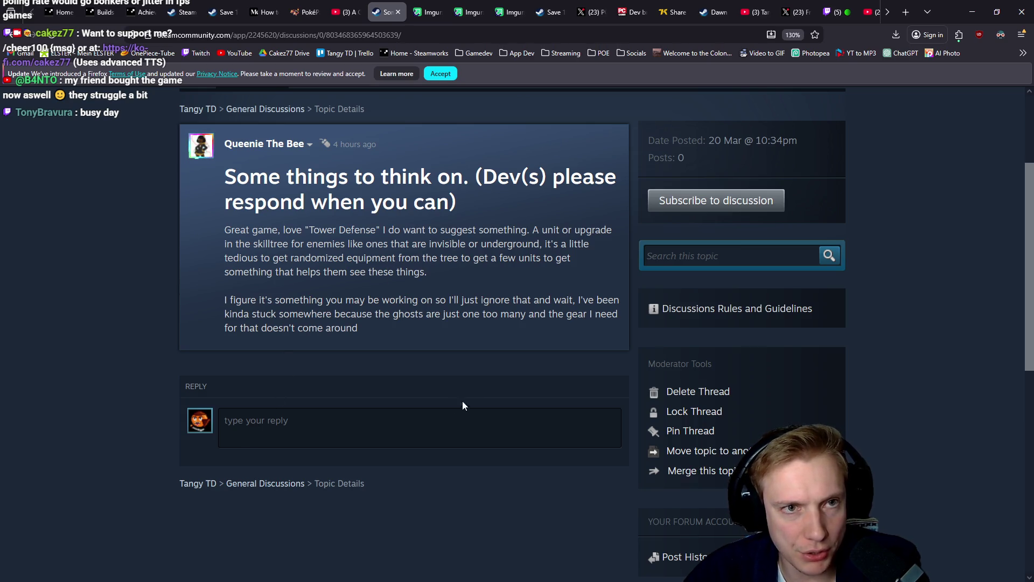
scroll(361, 144, "up", 3)
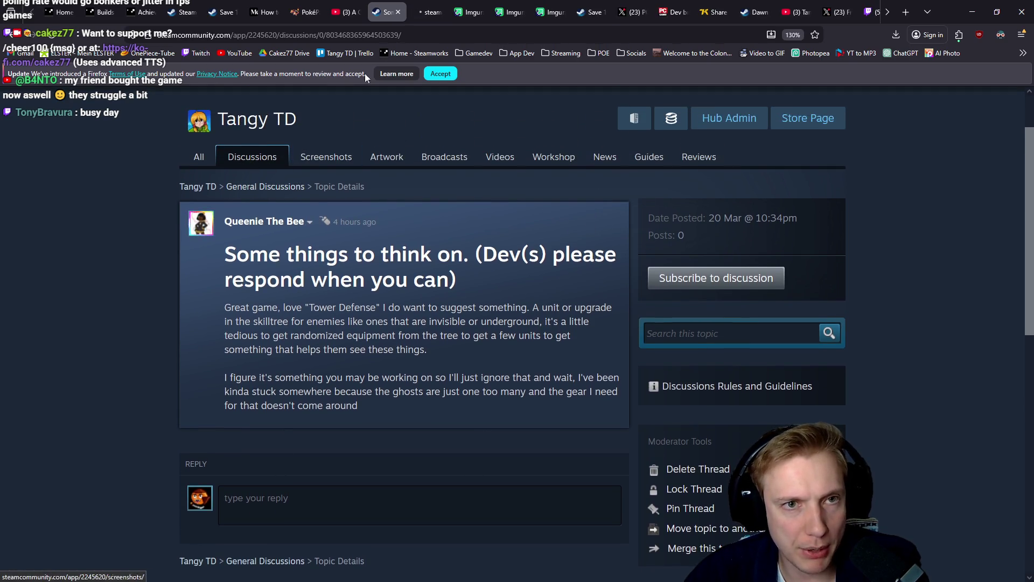
- Return to the Tangy TD discussions list and read the previews of the recent topics
left_click(428, 12)
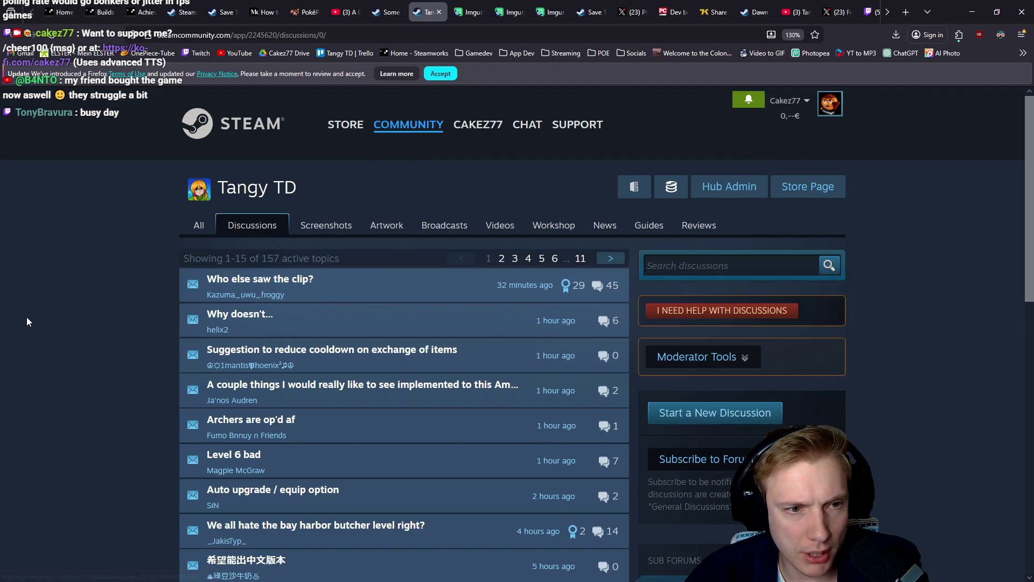
mouse_move(300, 311)
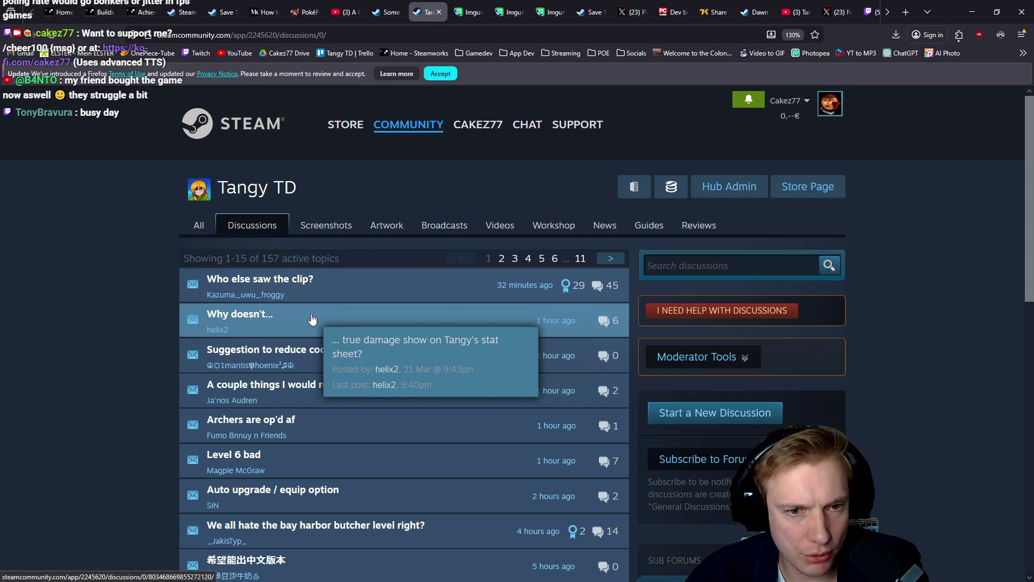
mouse_move(337, 357)
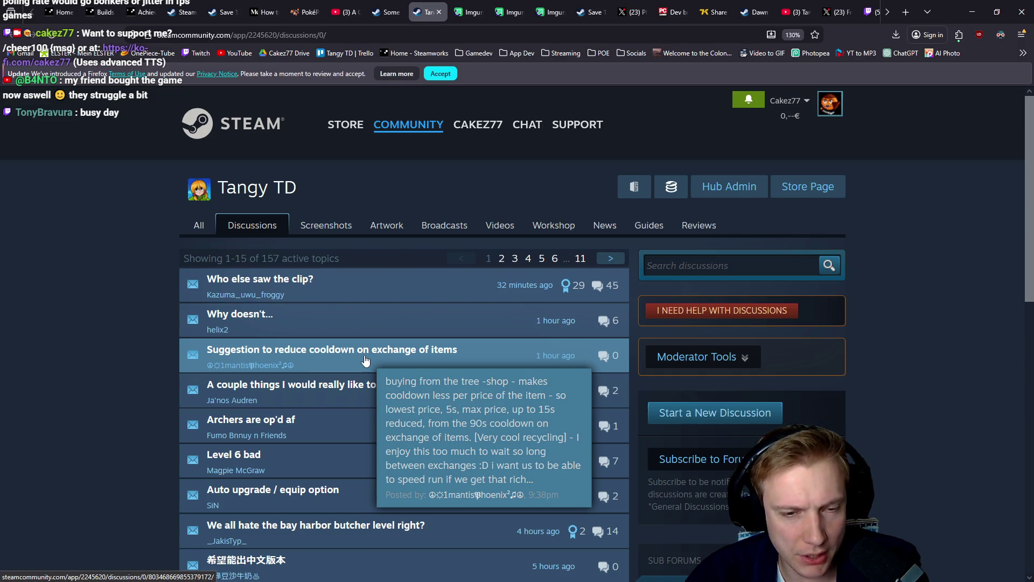
mouse_move(378, 394)
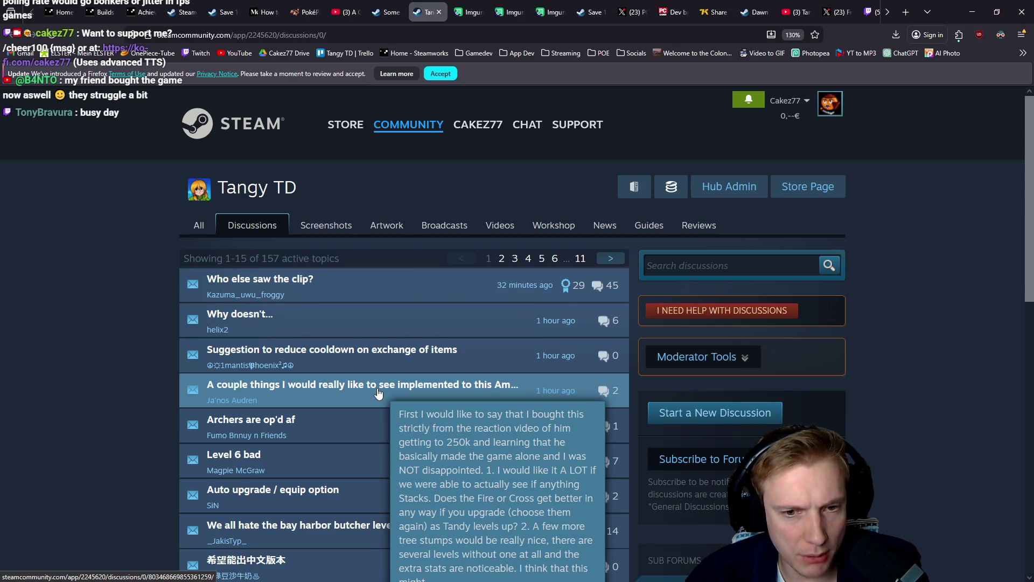
scroll(379, 394, "down", 3)
mouse_move(375, 272)
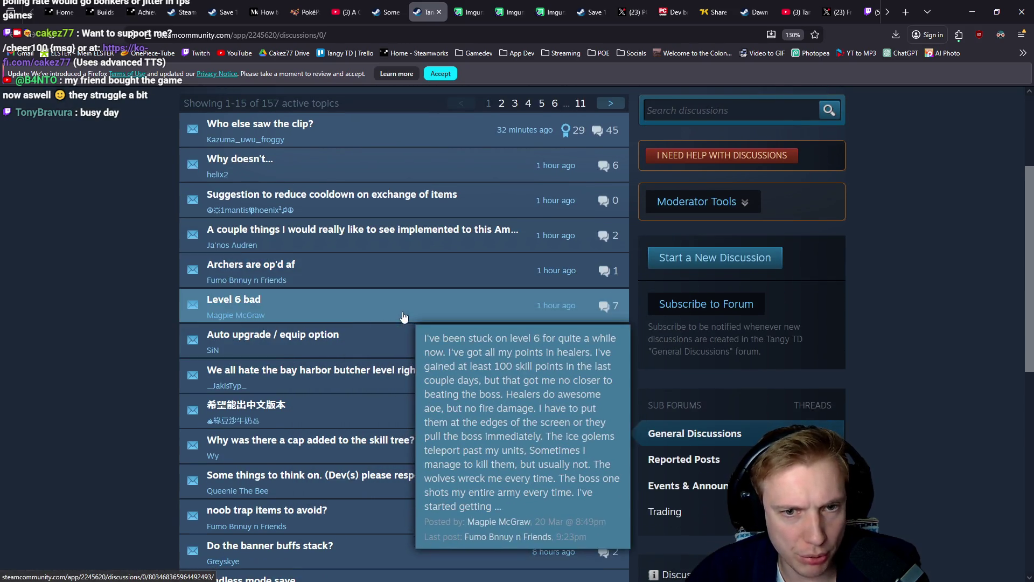
mouse_move(390, 316)
mouse_move(418, 346)
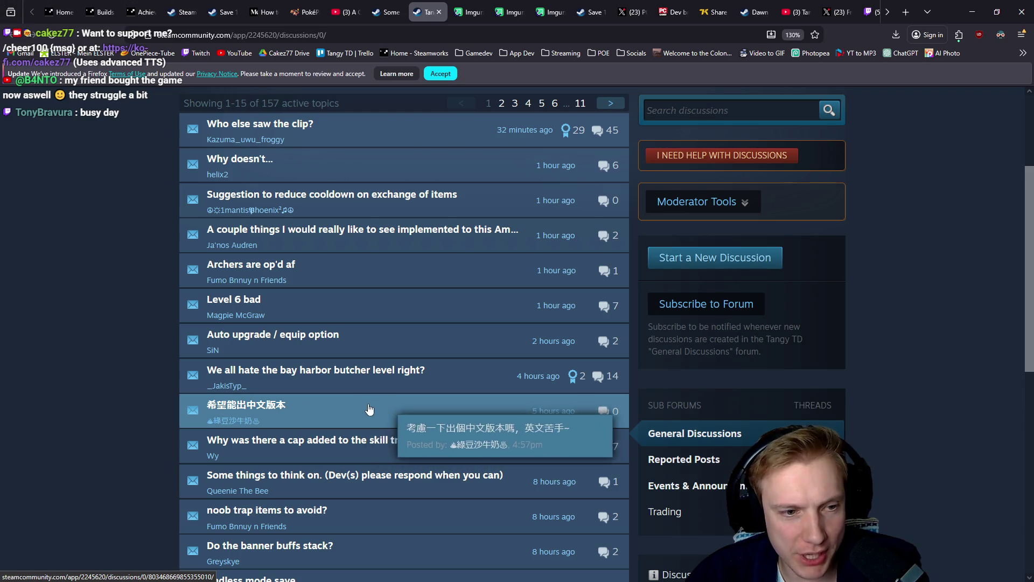
mouse_move(435, 377)
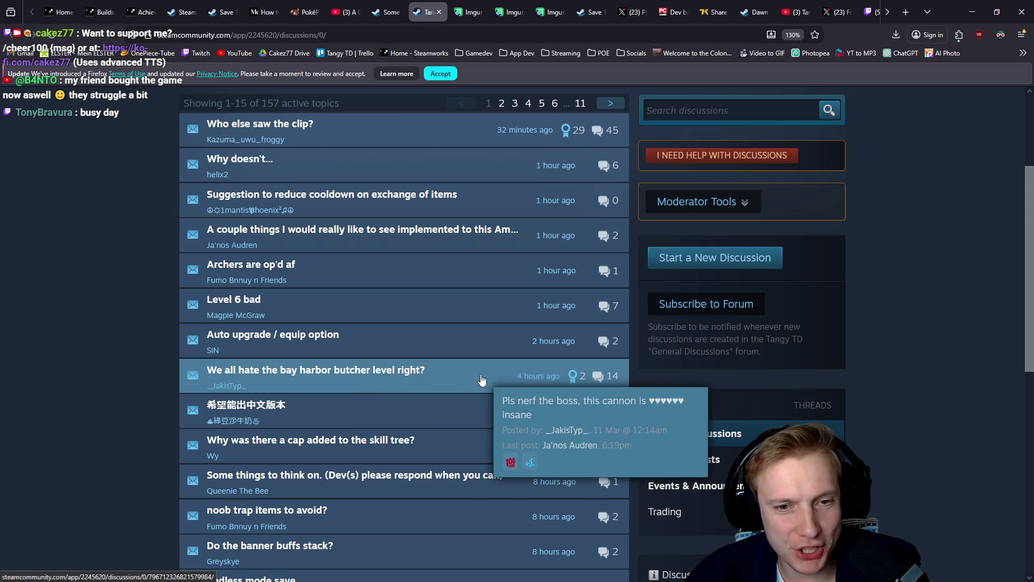
- Preview the topics further down and open the thread about seeing invisible enemies
scroll(455, 371, "down", 3)
mouse_move(431, 322)
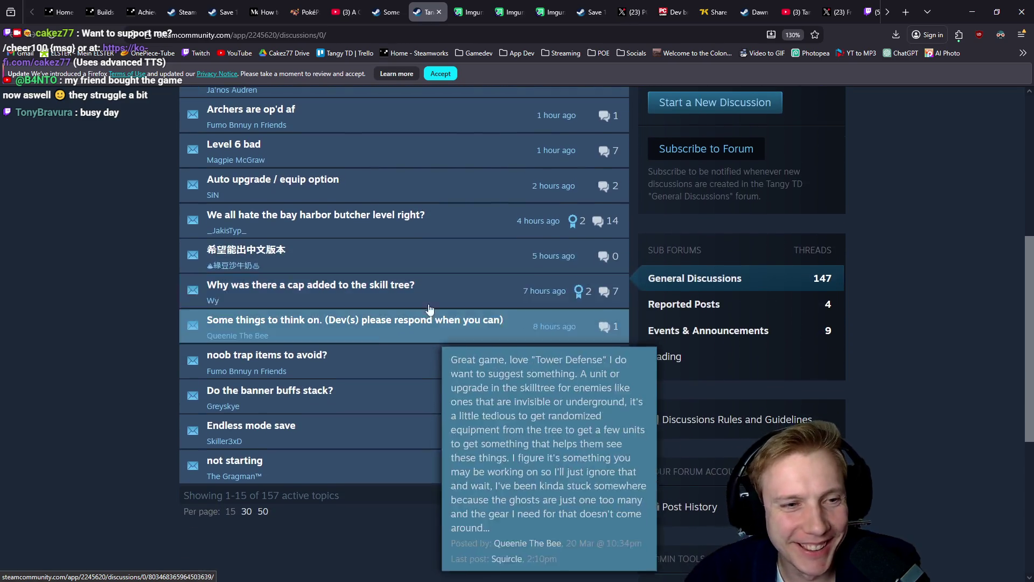
mouse_move(434, 290)
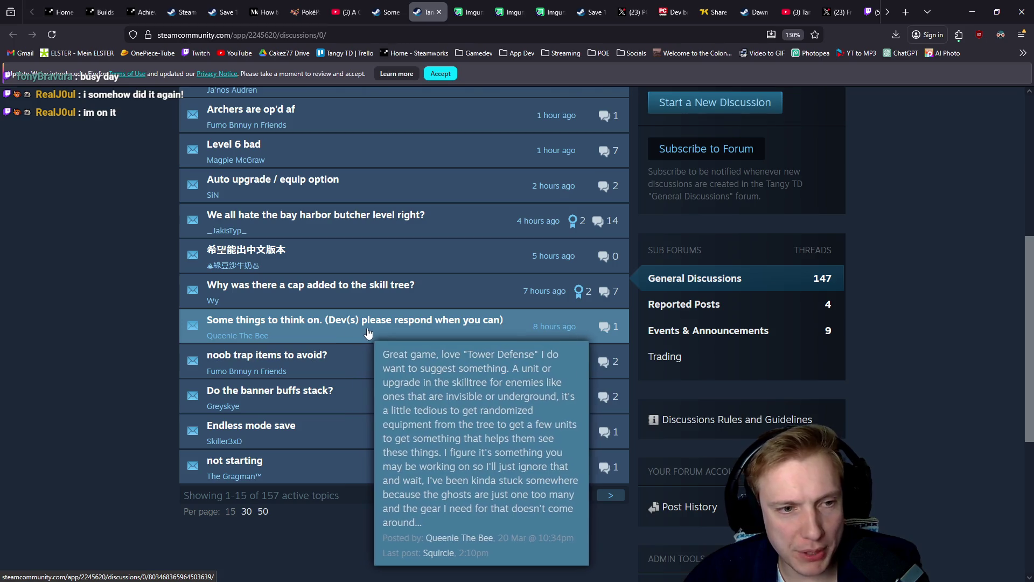
left_click(414, 321)
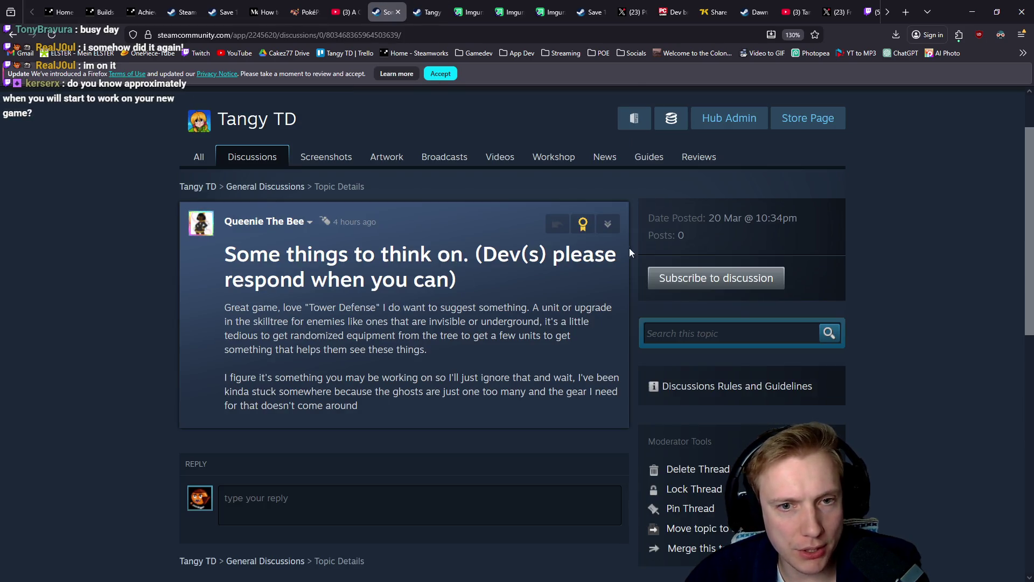
- Go back to the discussions list and preview the remaining topics down to 'noob trap items to avoid?'
key("ctrl+Tab")
mouse_move(396, 331)
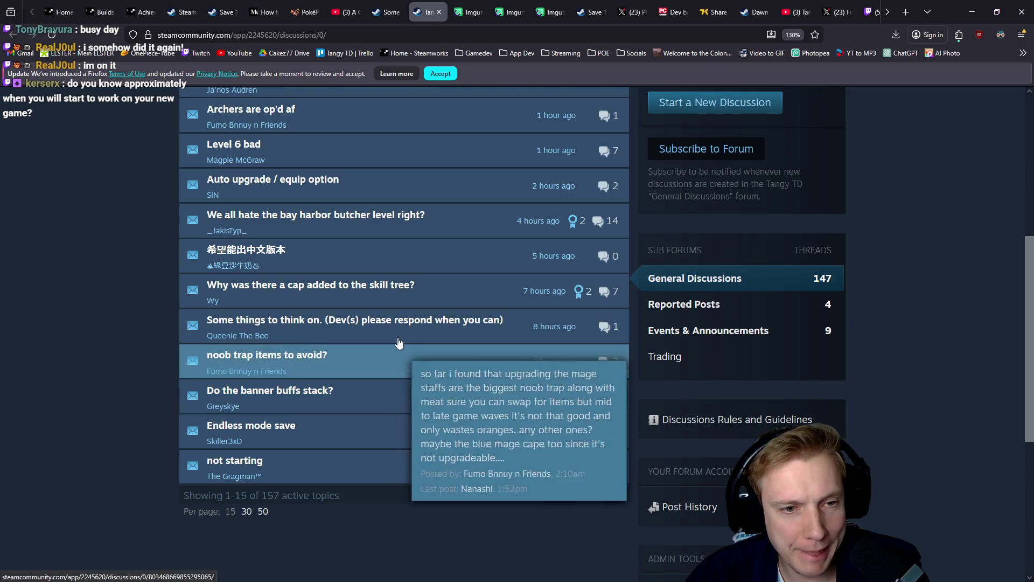
mouse_move(392, 364)
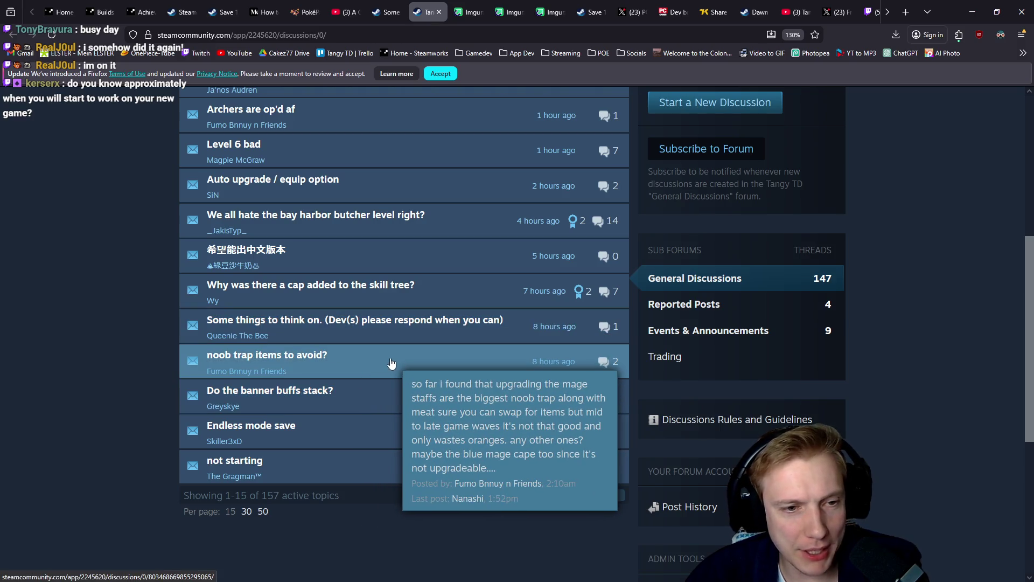
mouse_move(414, 409)
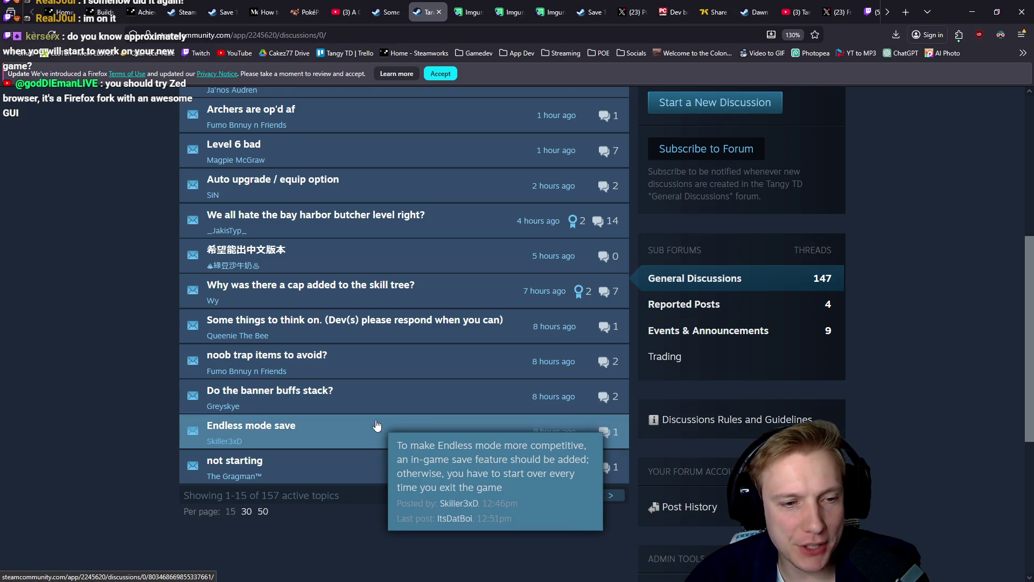
mouse_move(348, 463)
scroll(358, 342, "up", 5)
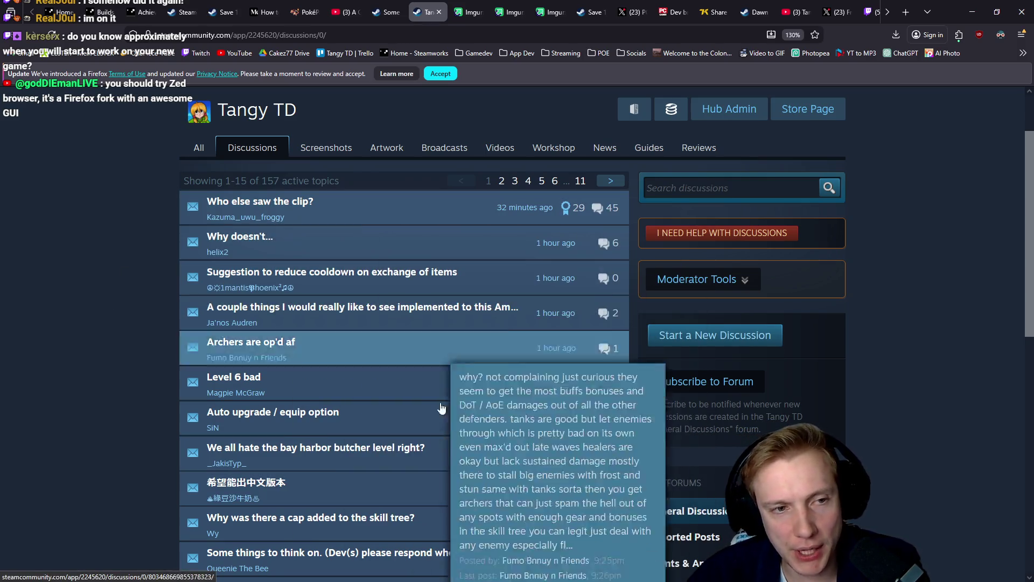
scroll(370, 395, "down", 3)
scroll(371, 395, "down", 1)
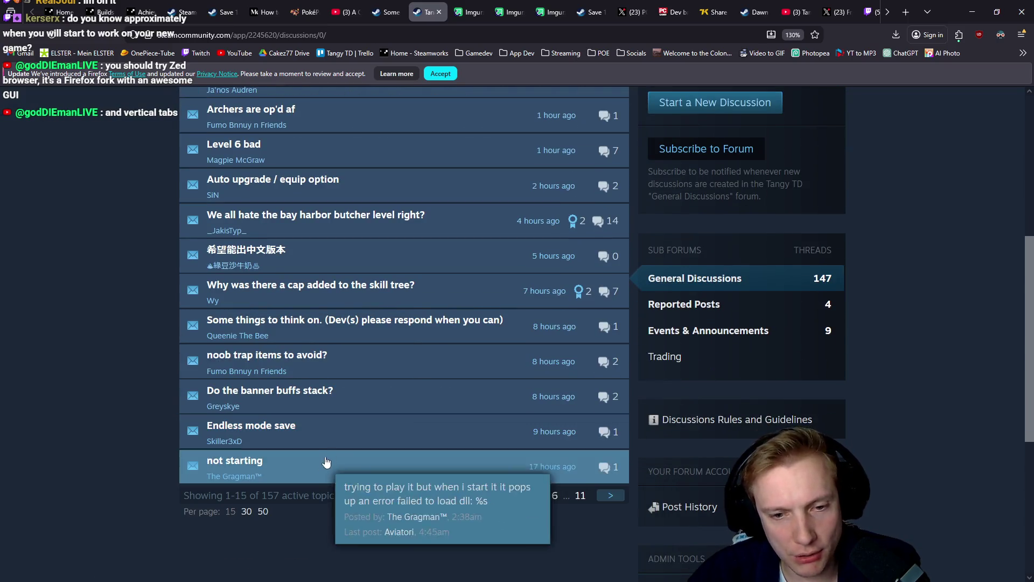
mouse_move(373, 232)
scroll(425, 345, "up", 5)
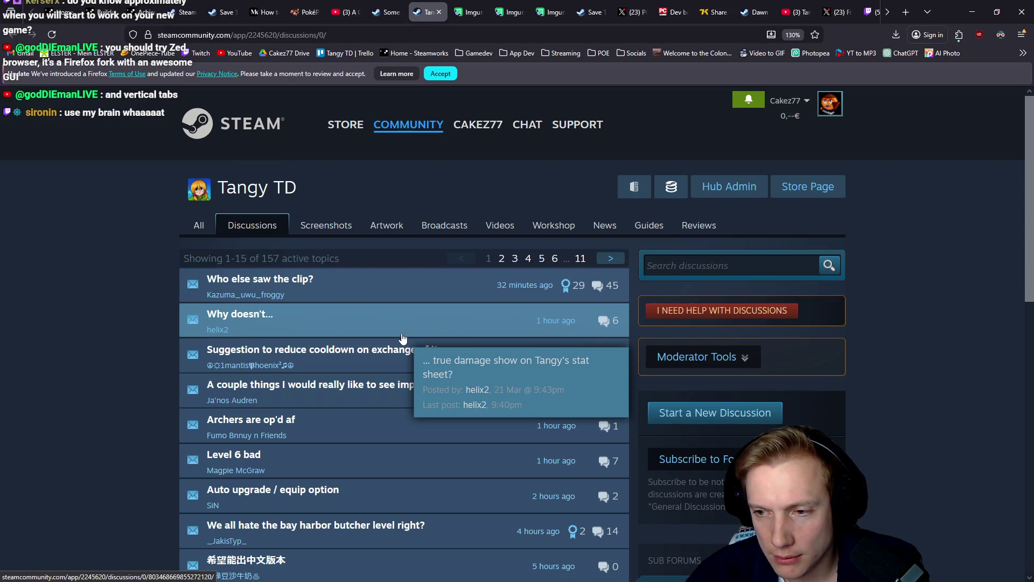
scroll(401, 385, "down", 5)
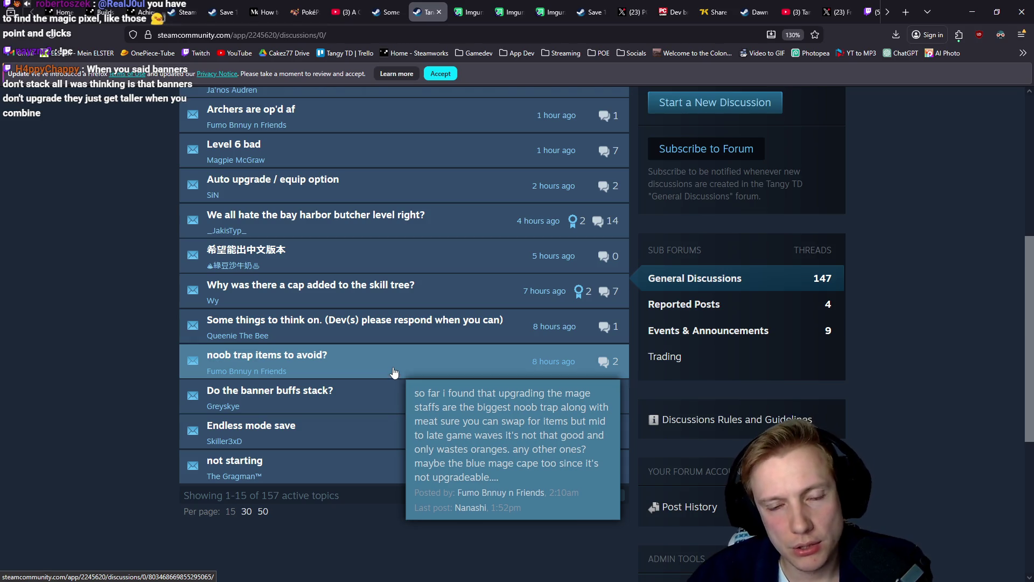
- Scroll to the top of the discussions, revisit the invisible-enemies thread, then bring up the Tangy TD YouTube video
scroll(394, 376, "up", 5)
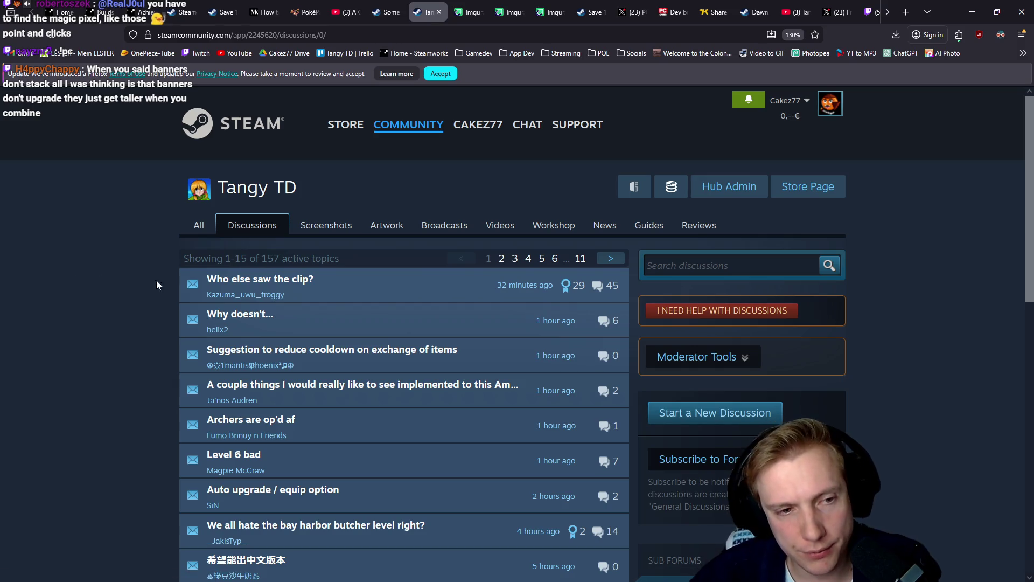
mouse_move(334, 298)
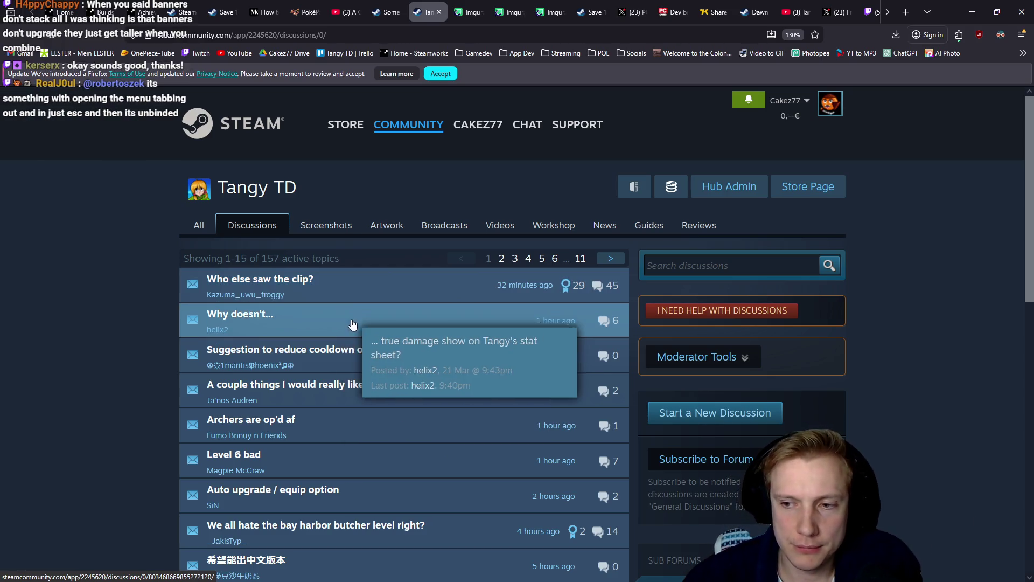
mouse_move(218, 397)
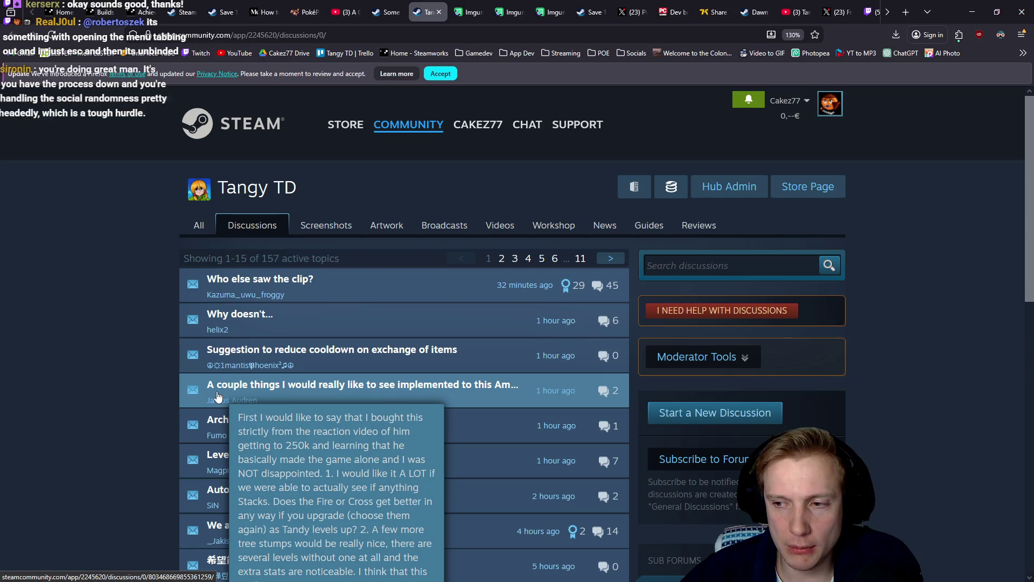
mouse_move(211, 418)
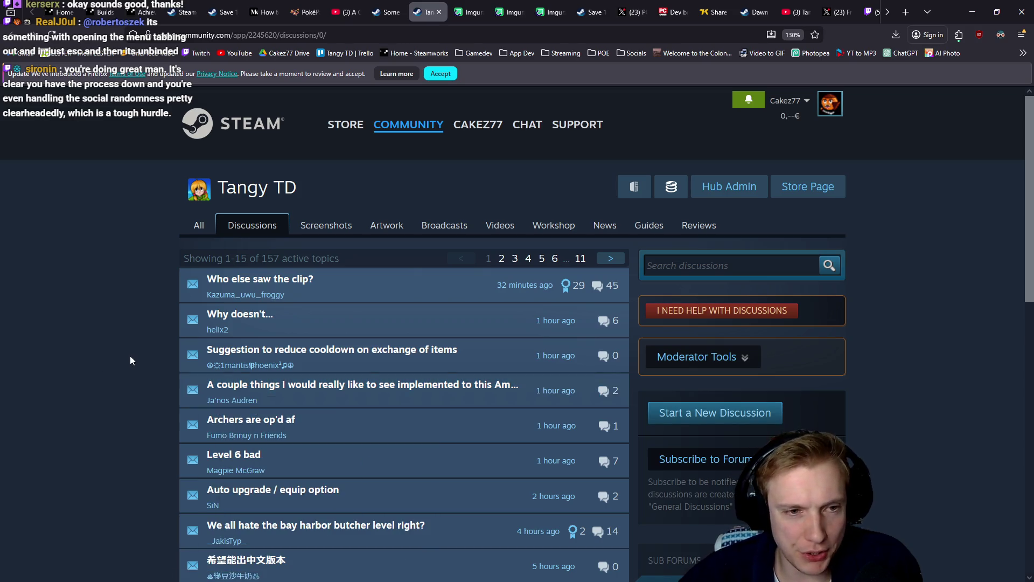
left_click(386, 12)
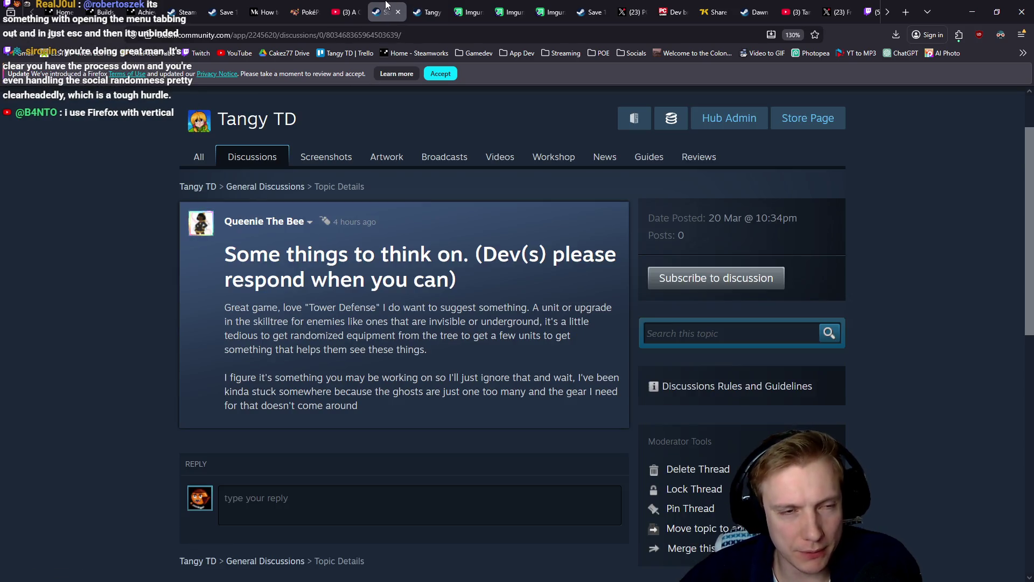
left_click(349, 6)
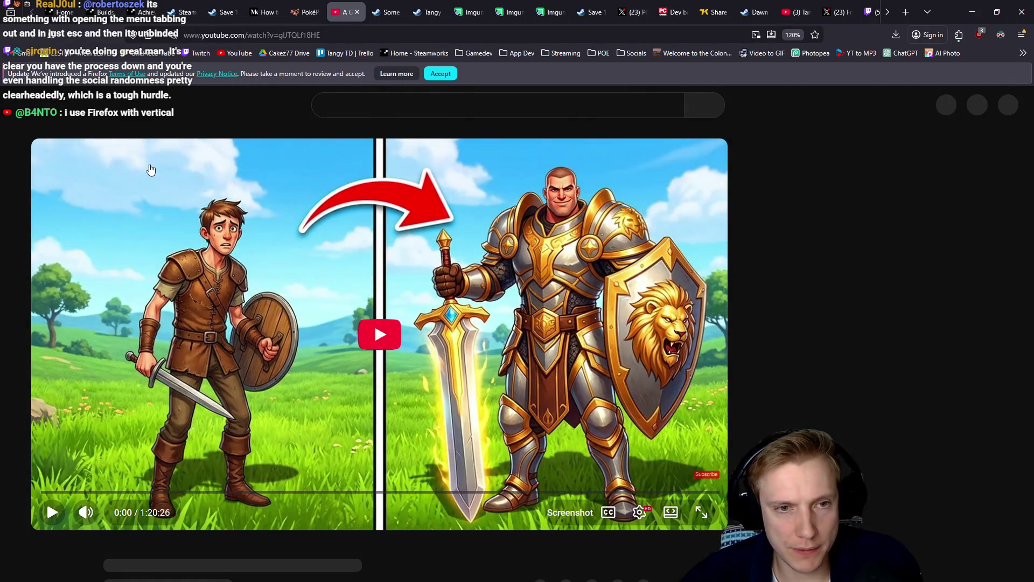
- Scroll the YouTube video page, then move to the Medium 'How to make your own game engine' article
scroll(216, 248, "down", 3)
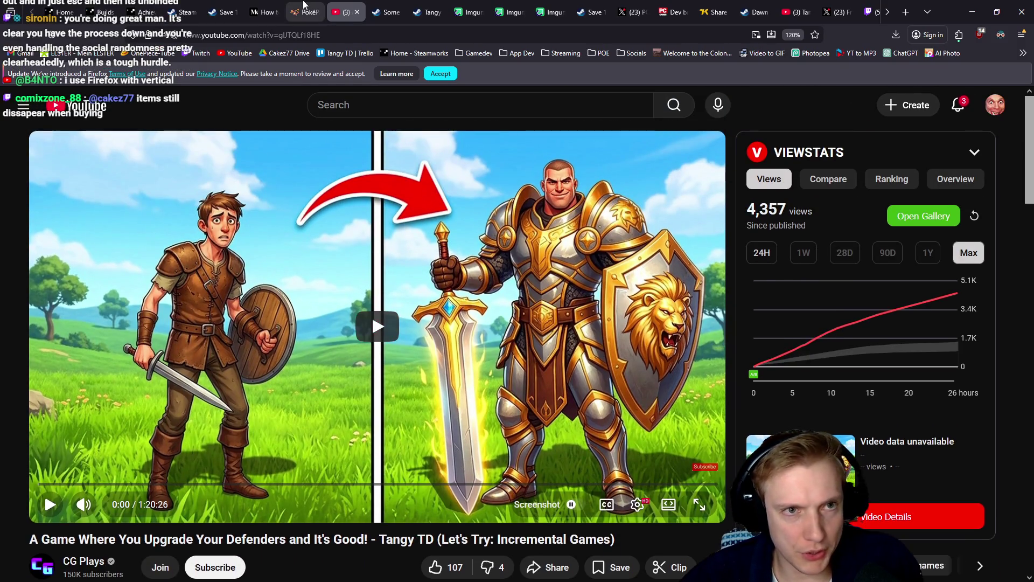
left_click(262, 5)
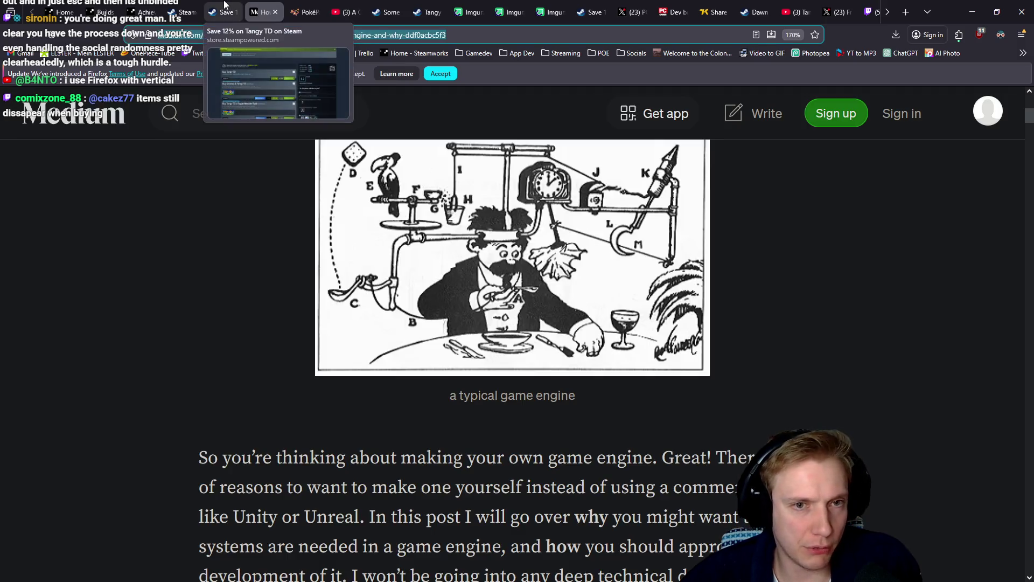
- Reload the Tangy TD store page and scroll to its 8,79€ price with the -12% introductory offer
left_click(225, 11)
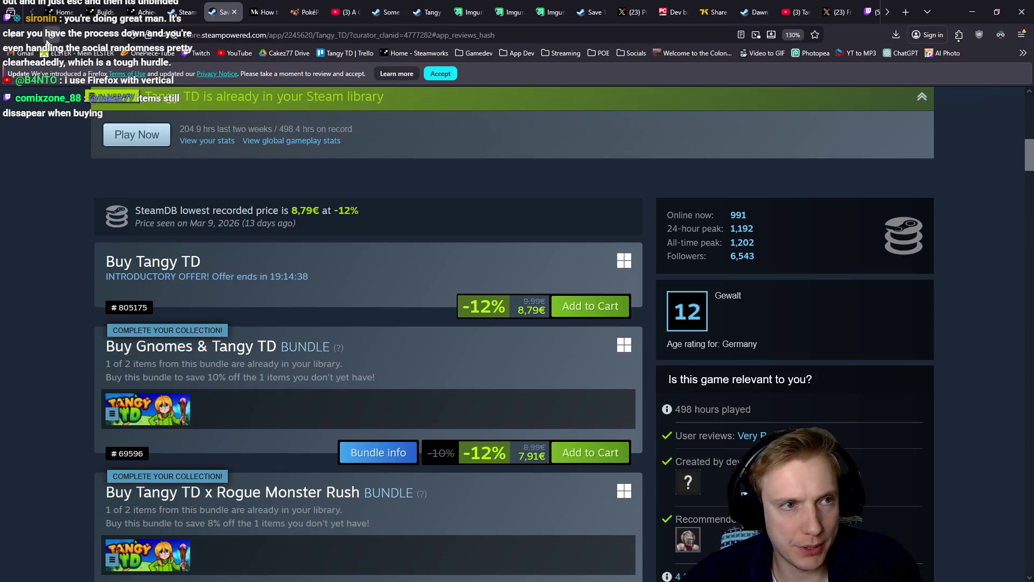
left_click(52, 35)
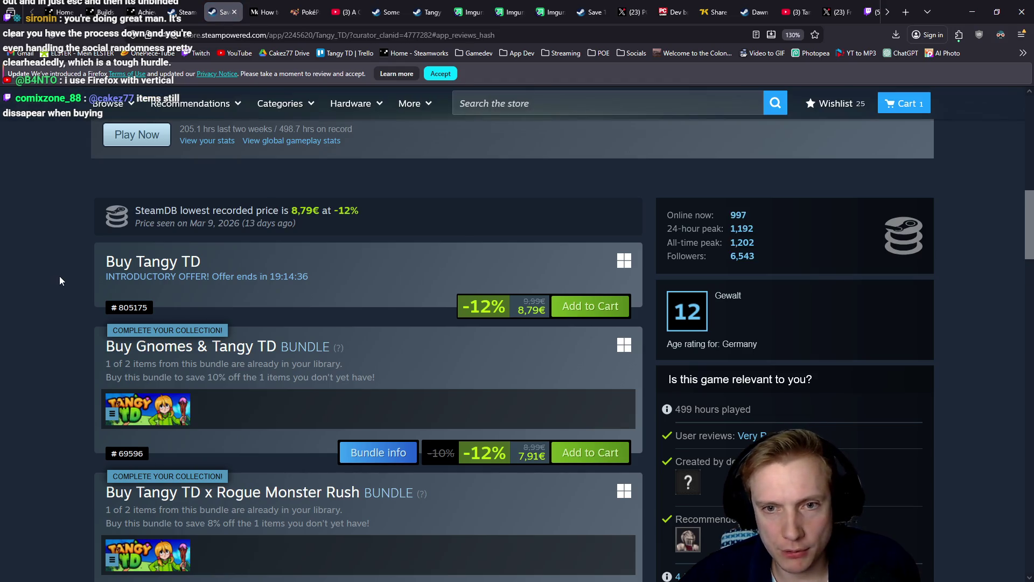
scroll(79, 269, "up", 10)
scroll(78, 270, "down", 5)
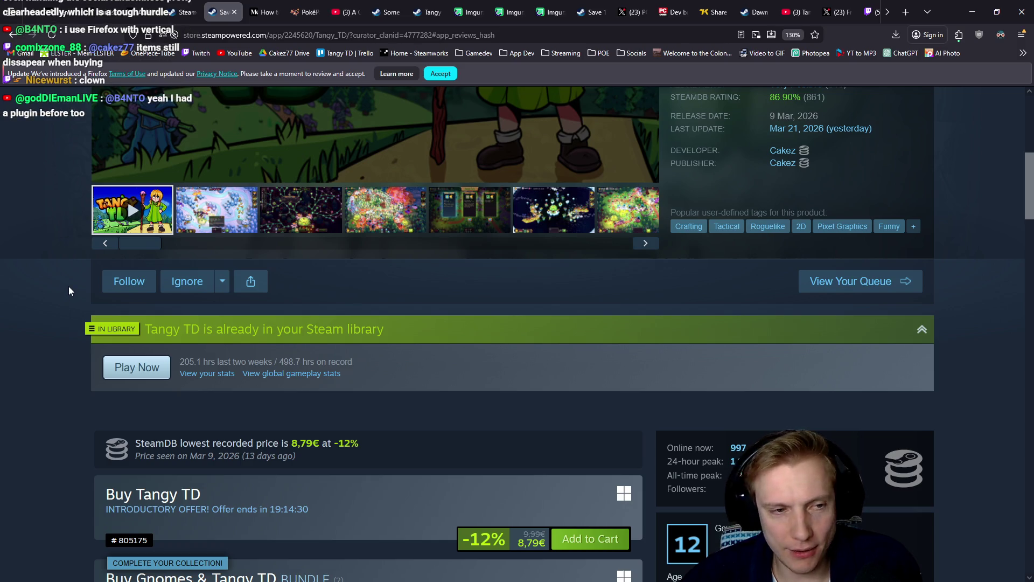
scroll(69, 318, "down", 1)
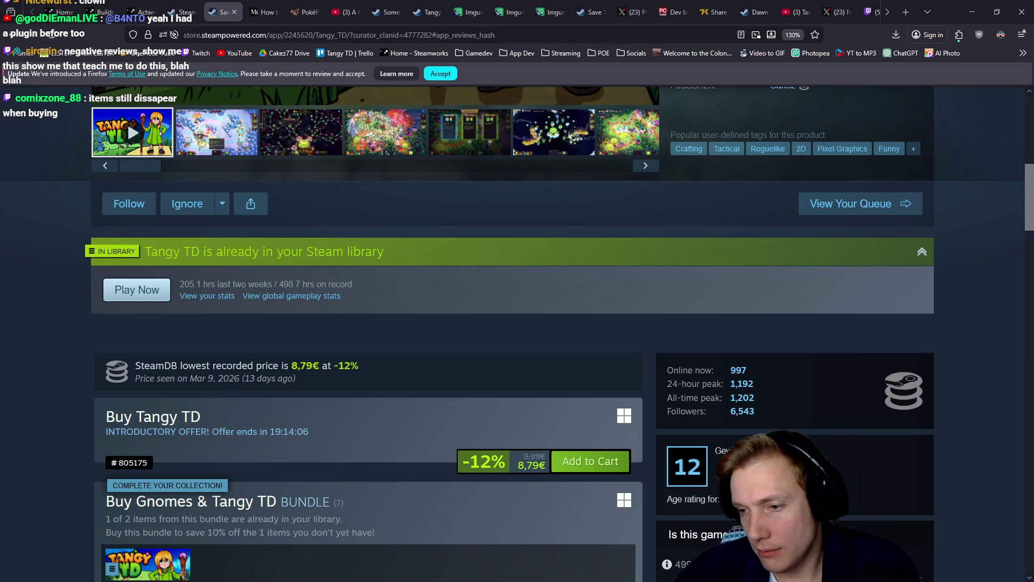
- Copy the YouTube and Twitch BUY TangyTD lines from PIN EVERY DAY in Notepad++, then return to Firefox
key("alt+Tab")
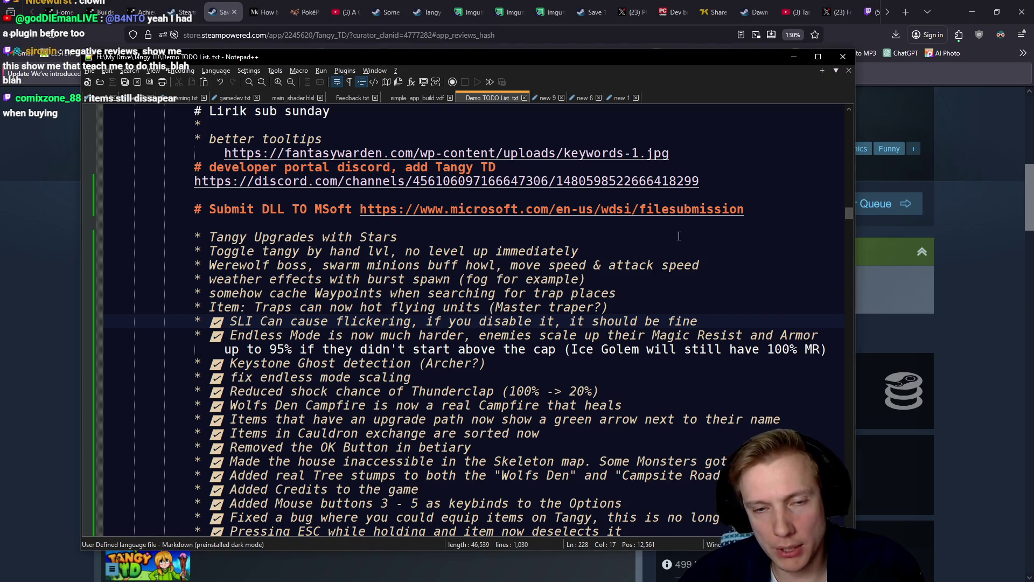
scroll(678, 236, "up", 10)
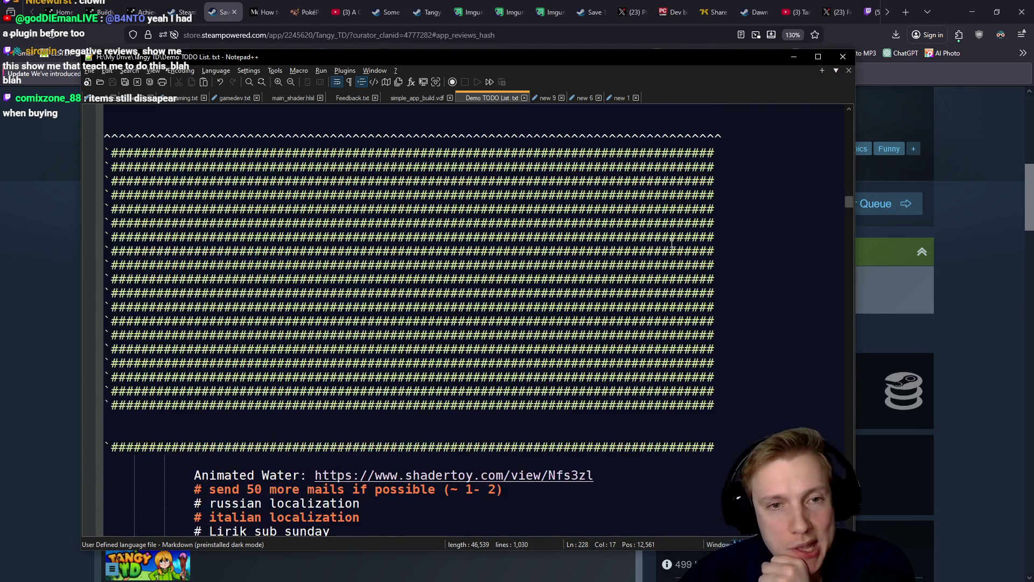
scroll(671, 244, "up", 15)
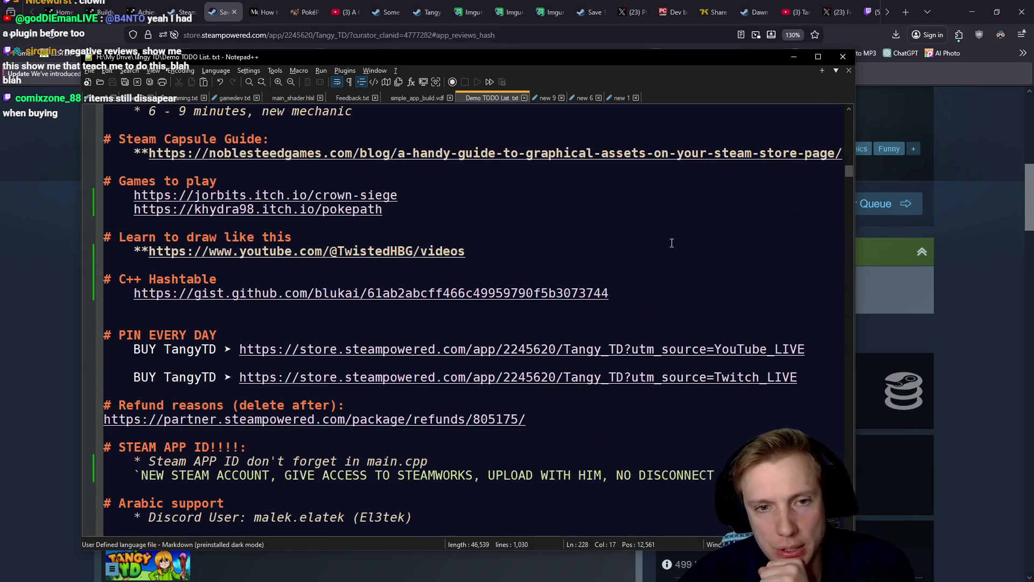
left_click_drag(808, 349, 133, 347)
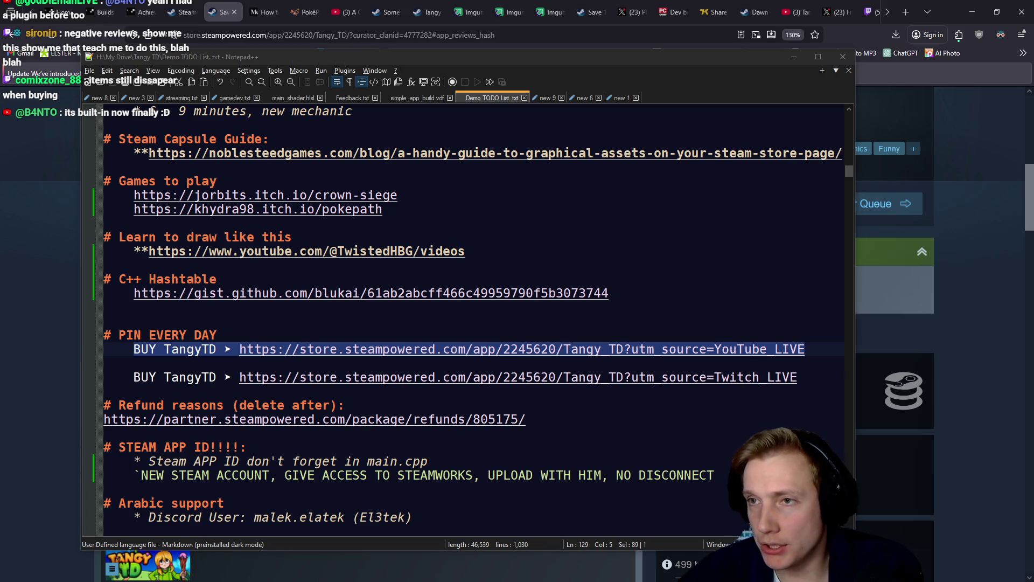
left_click_drag(799, 377, 136, 377)
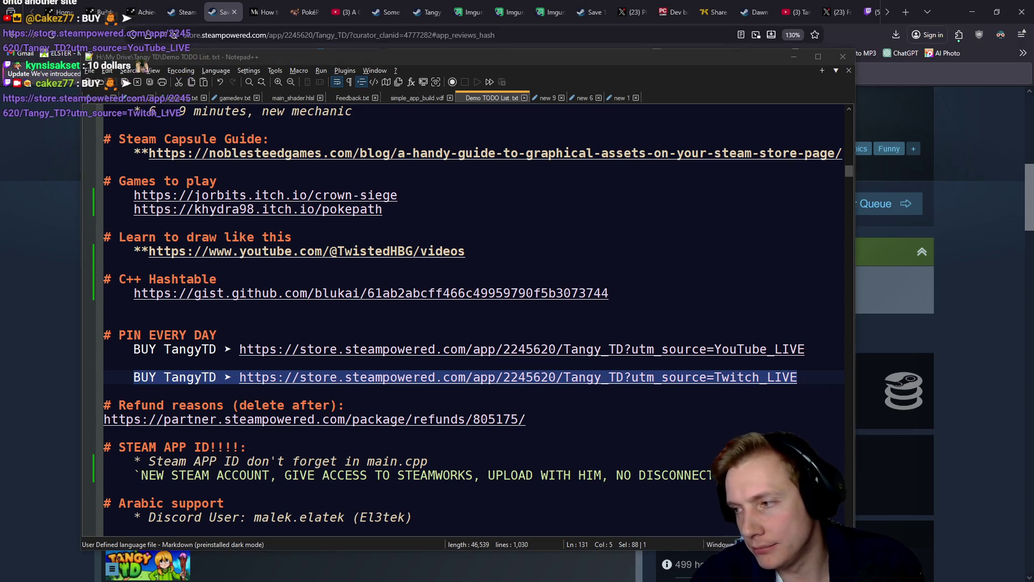
left_click(2, 271)
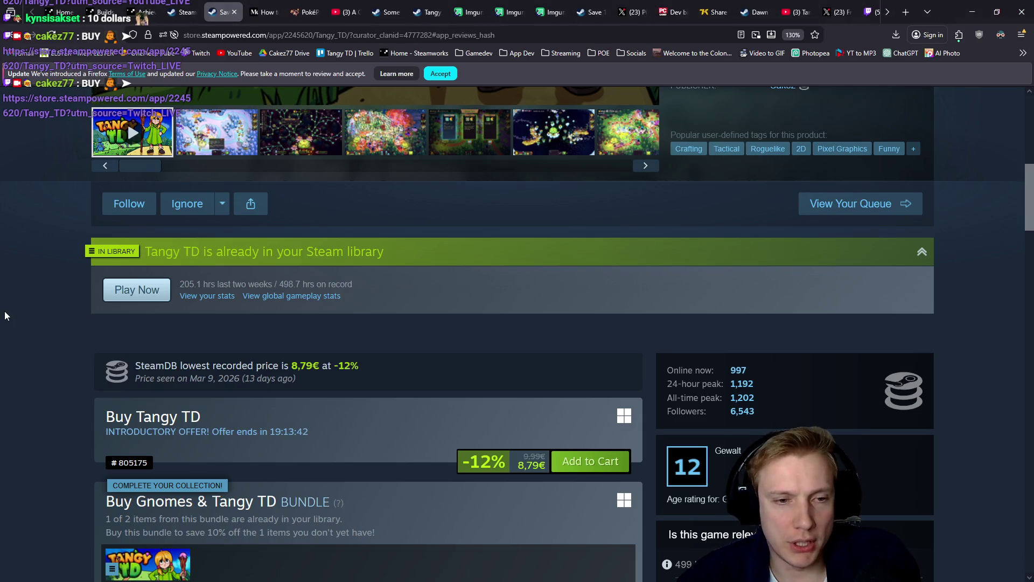
scroll(398, 401, "down", 2)
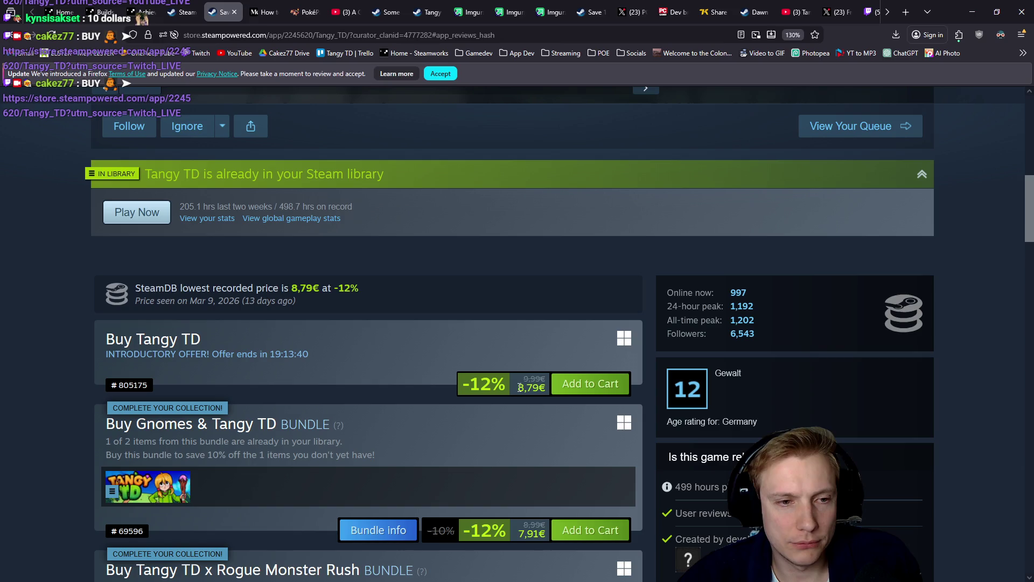
left_click_drag(263, 353, 316, 354)
left_click_drag(231, 354, 329, 363)
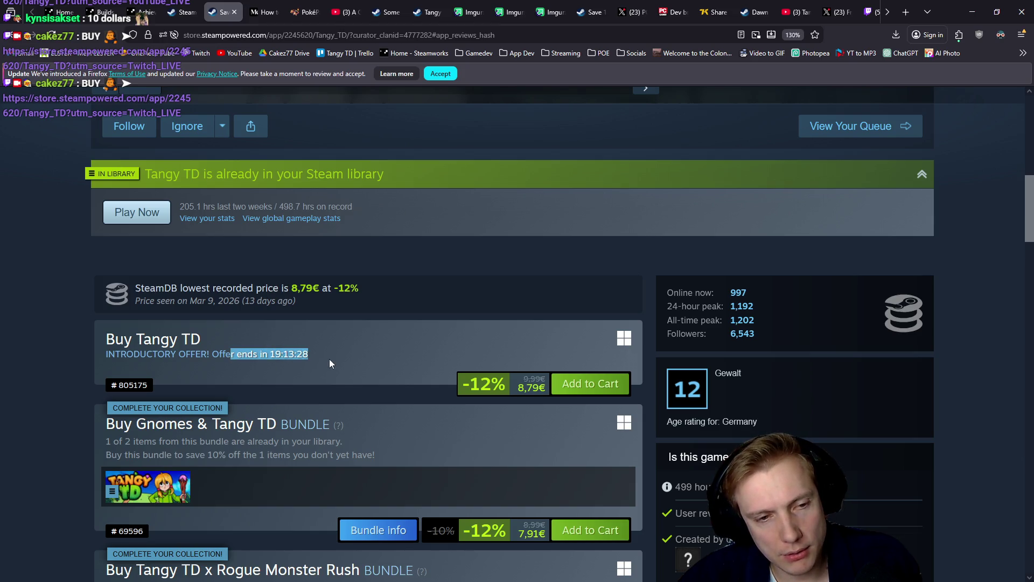
left_click_drag(105, 354, 315, 351)
key("alt+Tab")
- Complete the note as 'Buying Items with unit next to shop (instant equip)' and select both new lines
type("Items ")
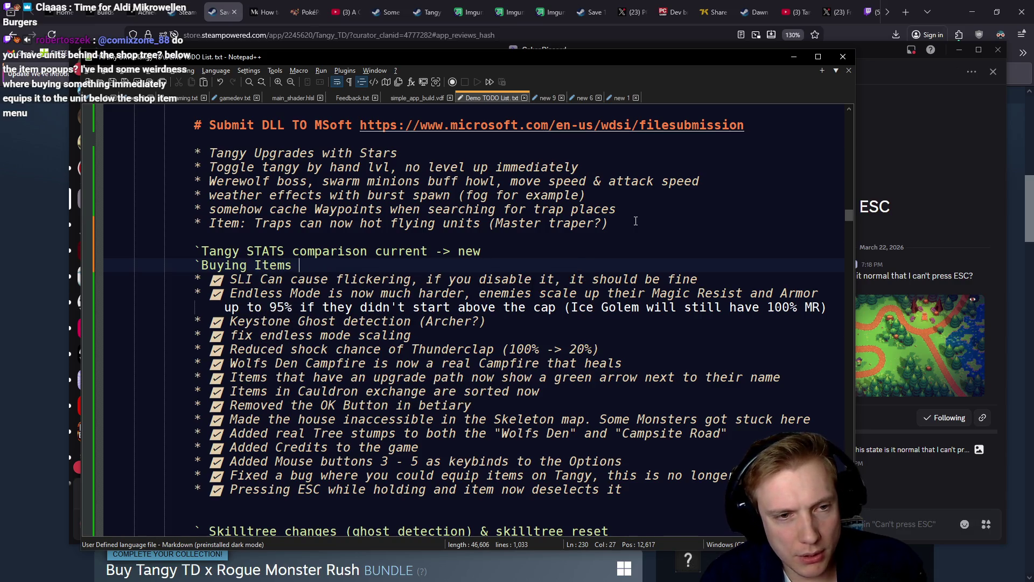
type("with unit")
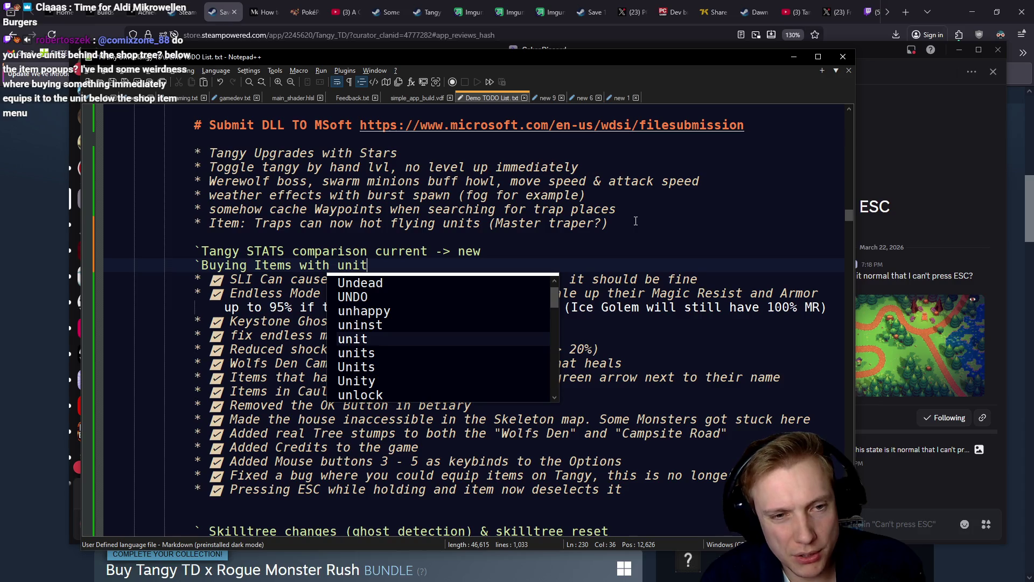
type(" next to sho")
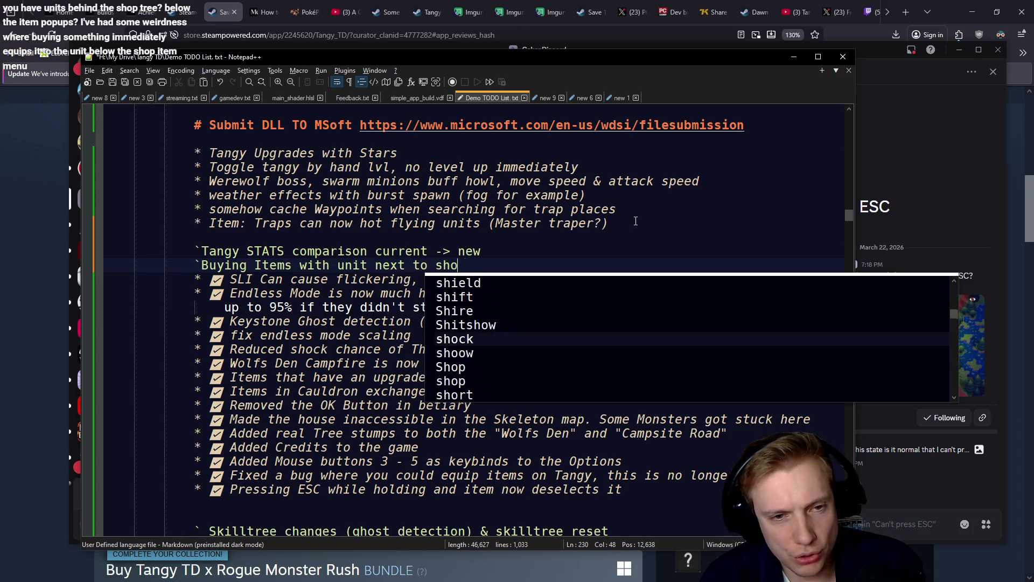
type("p (instant ")
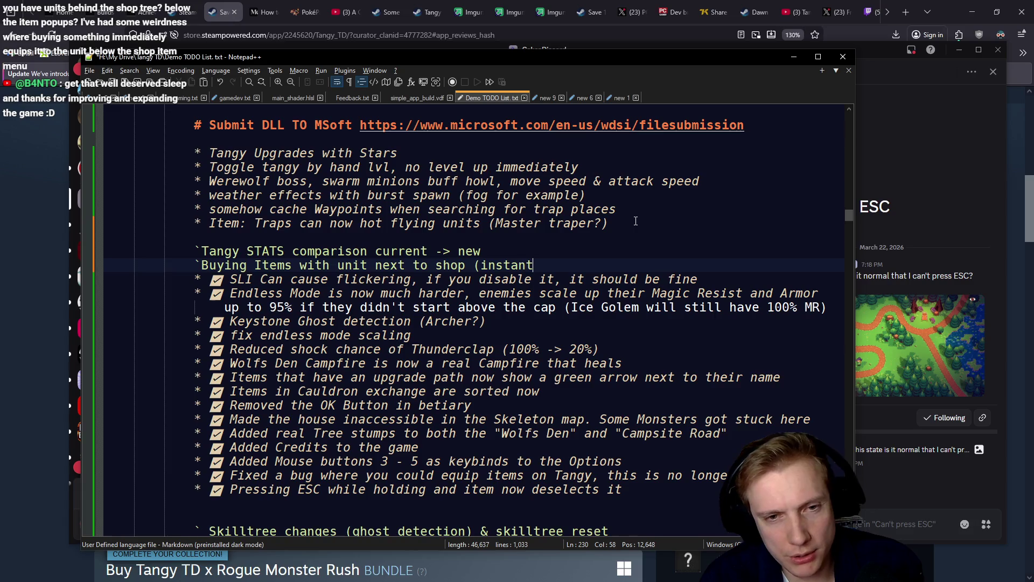
type("equip)")
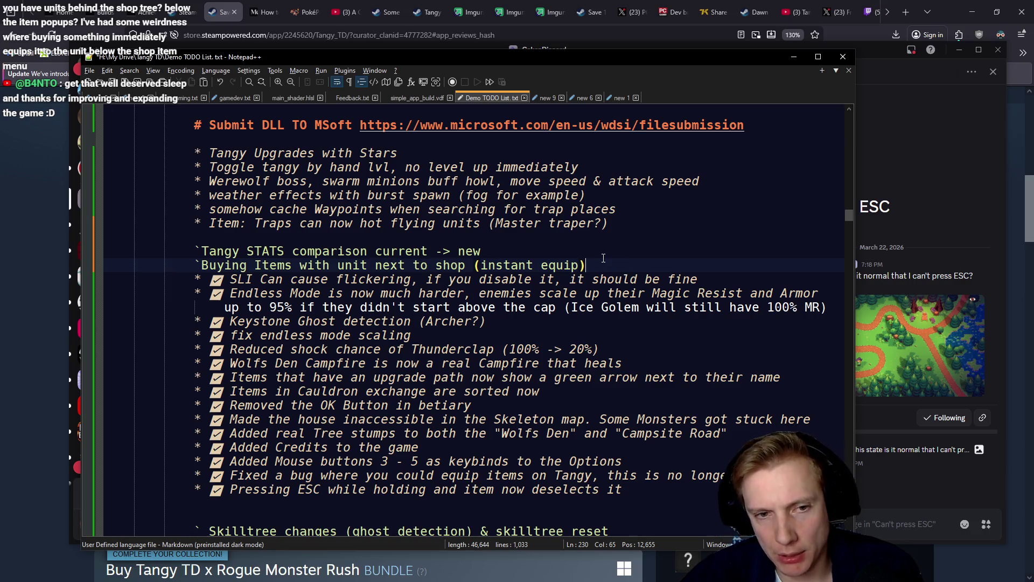
key("shift+Left")
key("shift+Left")
key("shift+Left")
key("shift+Up")
key("shift+Up")
key("shift+Down")
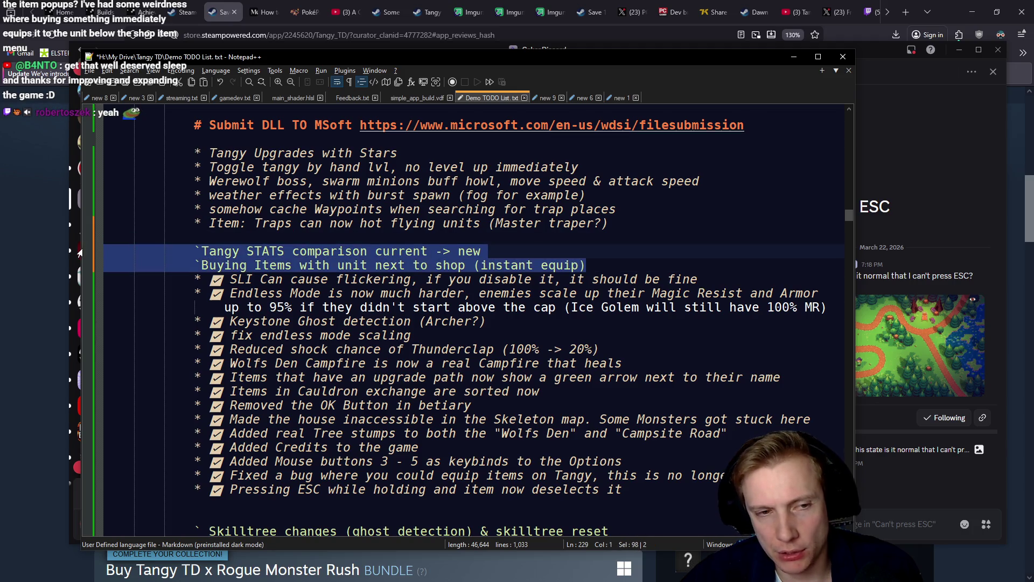
left_click(600, 265)
left_click_drag(600, 265, 35, 257)
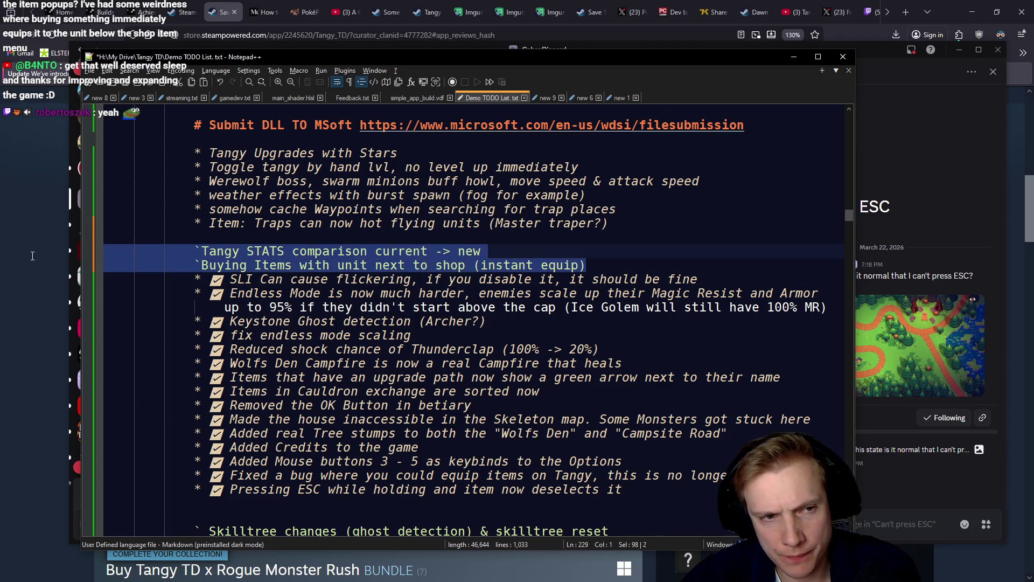
left_click(419, 265)
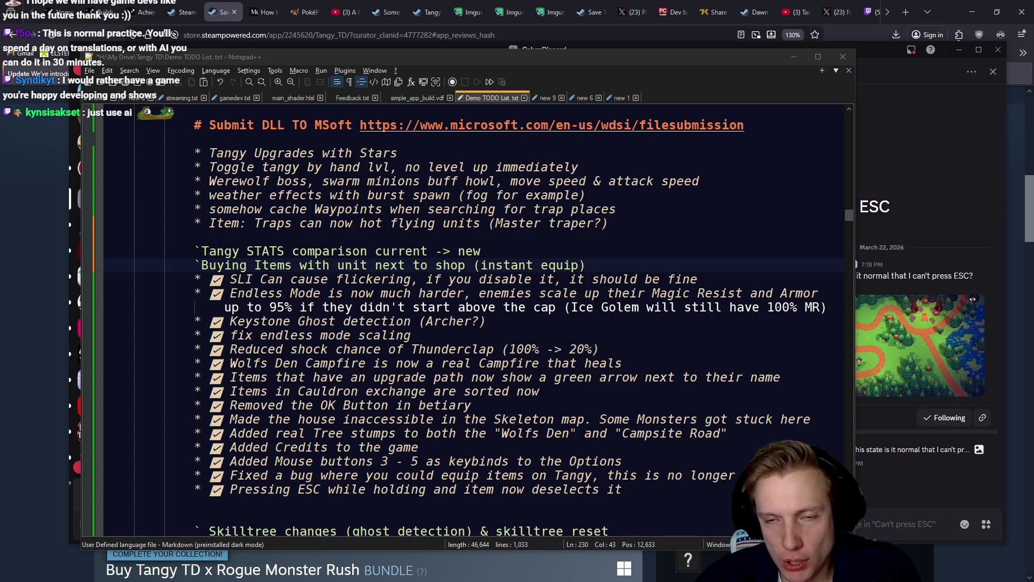
- Minimize the Notepad++ to-do list to reveal the Discord bug reports
left_click(793, 56)
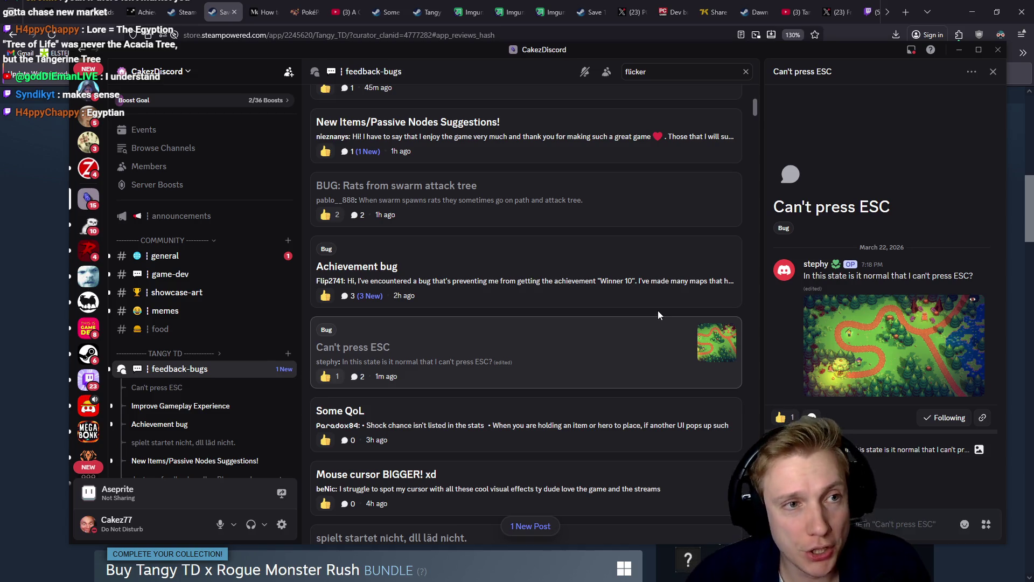
- Bring the Tangy TD Steam store page in front of Discord
left_click(31, 212)
- Scroll the Tangy TD store page to the SteamDB stats box and open its player charts
scroll(27, 189, "up", 8)
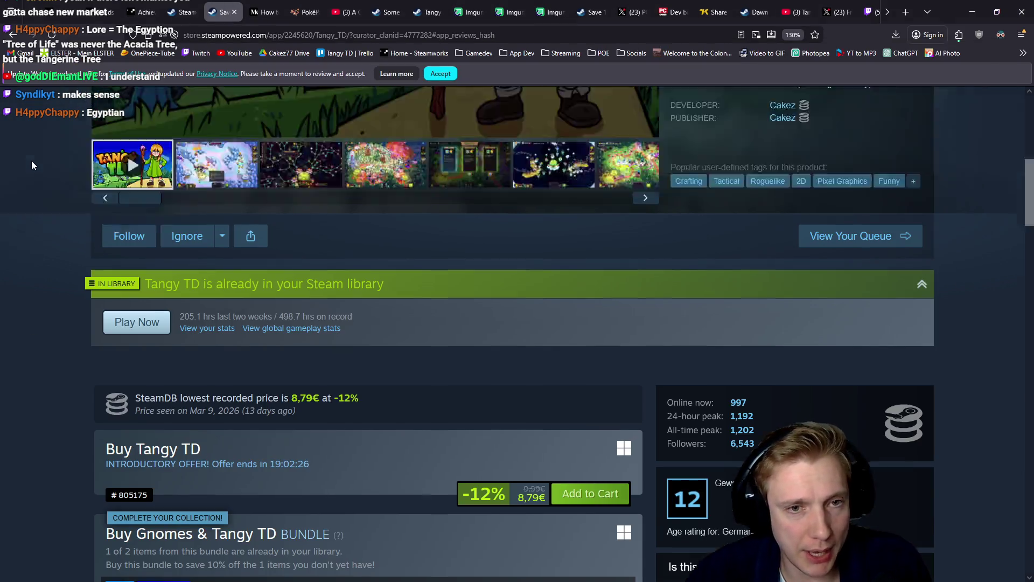
scroll(13, 178, "down", 5)
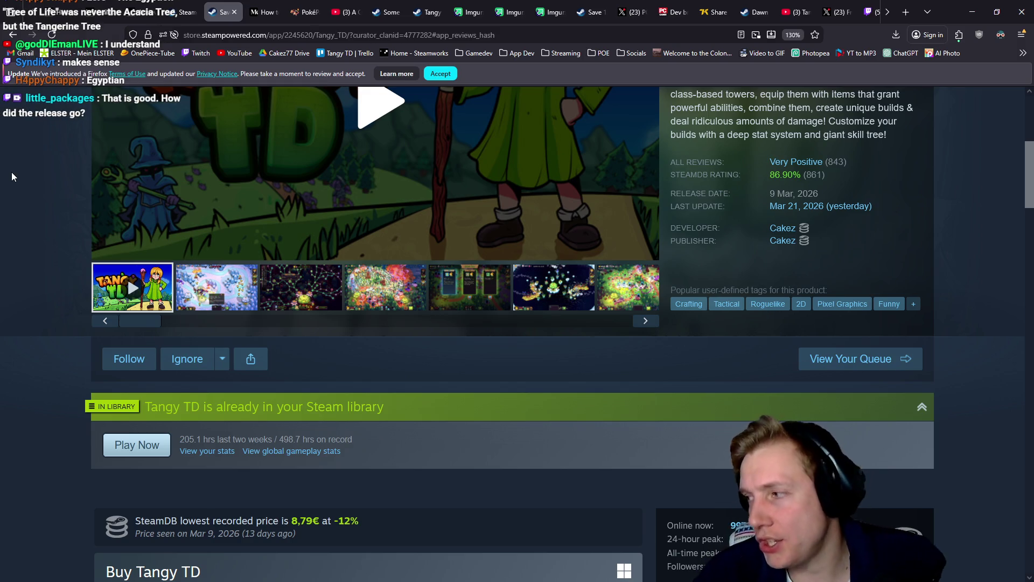
scroll(12, 174, "down", 3)
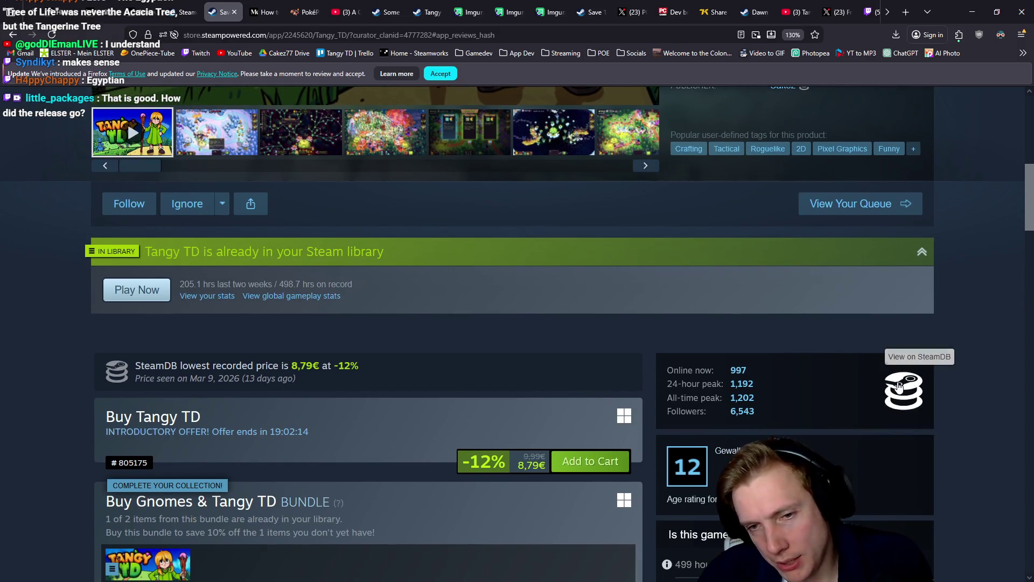
left_click(796, 379)
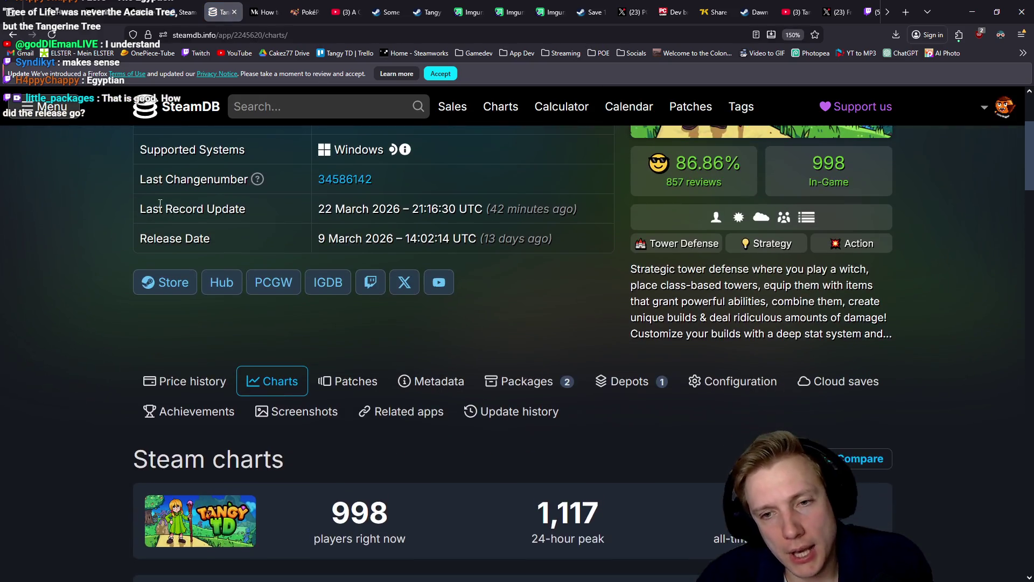
- Extend Tangy TD's SteamDB player chart back to about 9 Mar
scroll(155, 186, "down", 5)
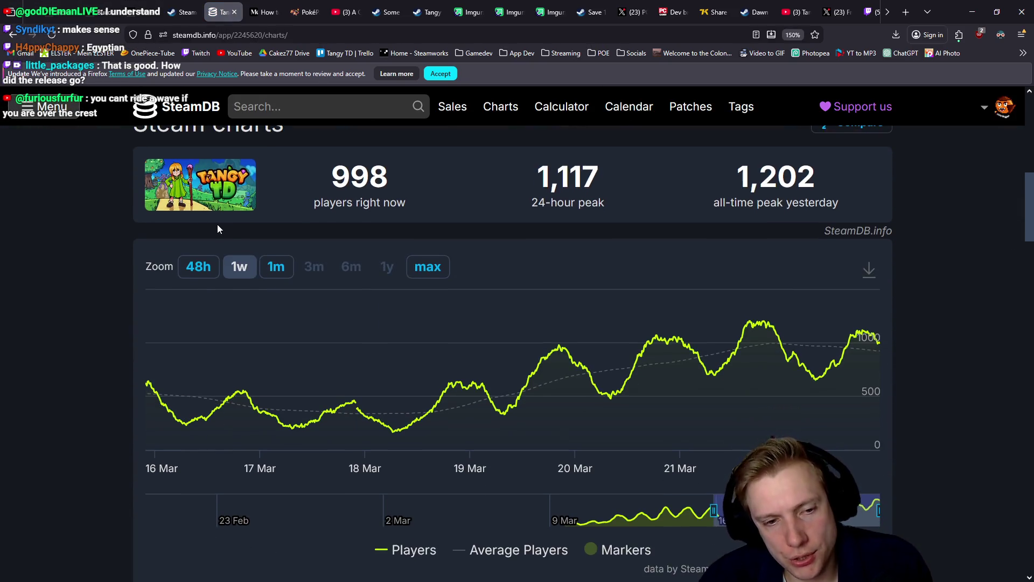
left_click_drag(712, 426, 567, 426)
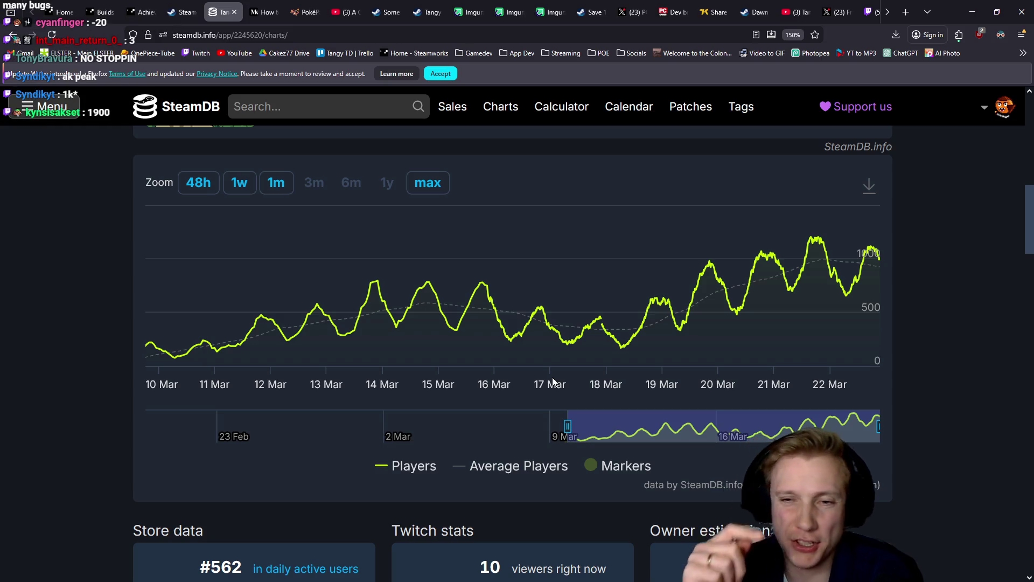
scroll(938, 393, "up", 4)
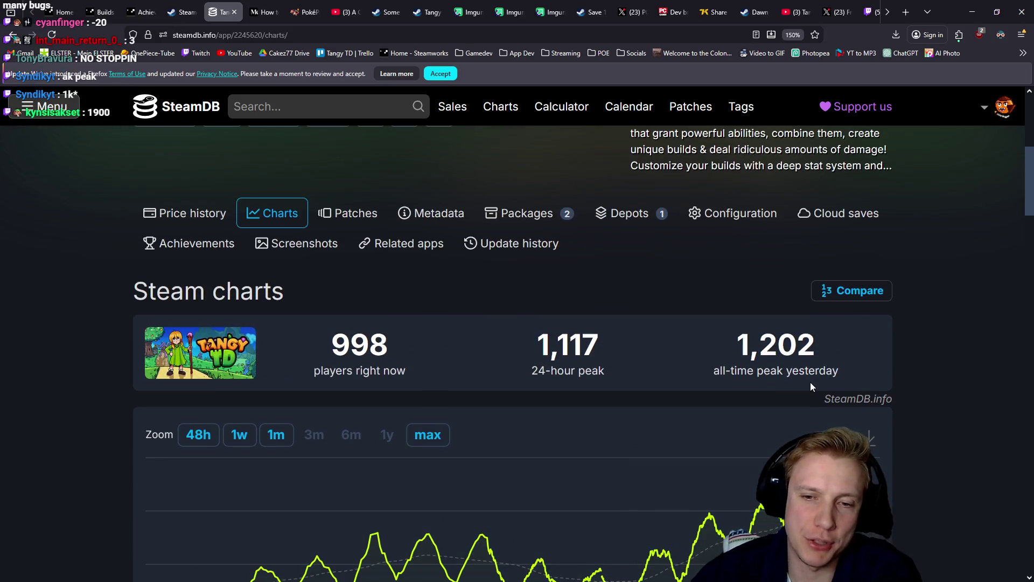
scroll(754, 334, "down", 1)
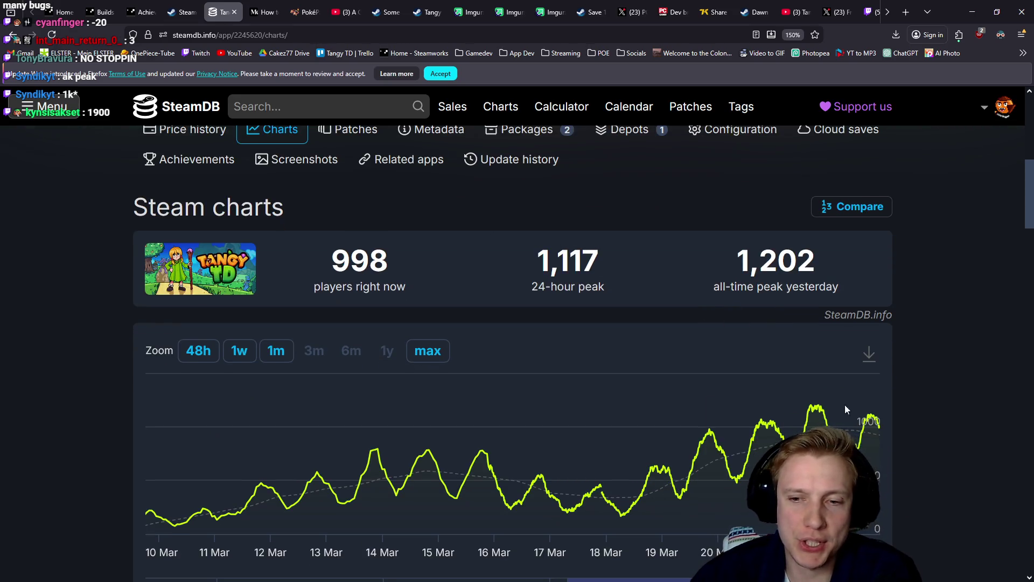
mouse_move(762, 416)
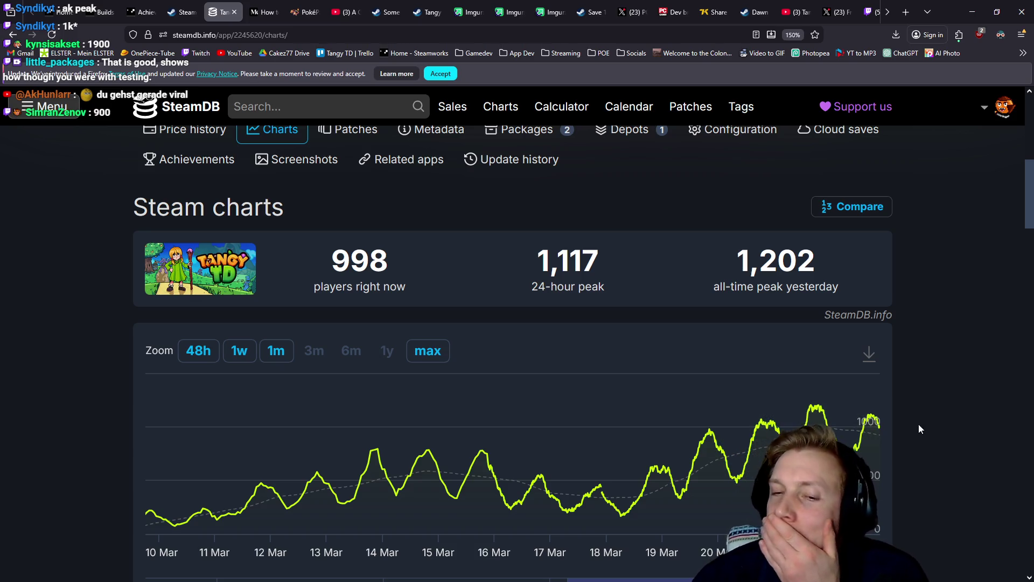
mouse_move(864, 425)
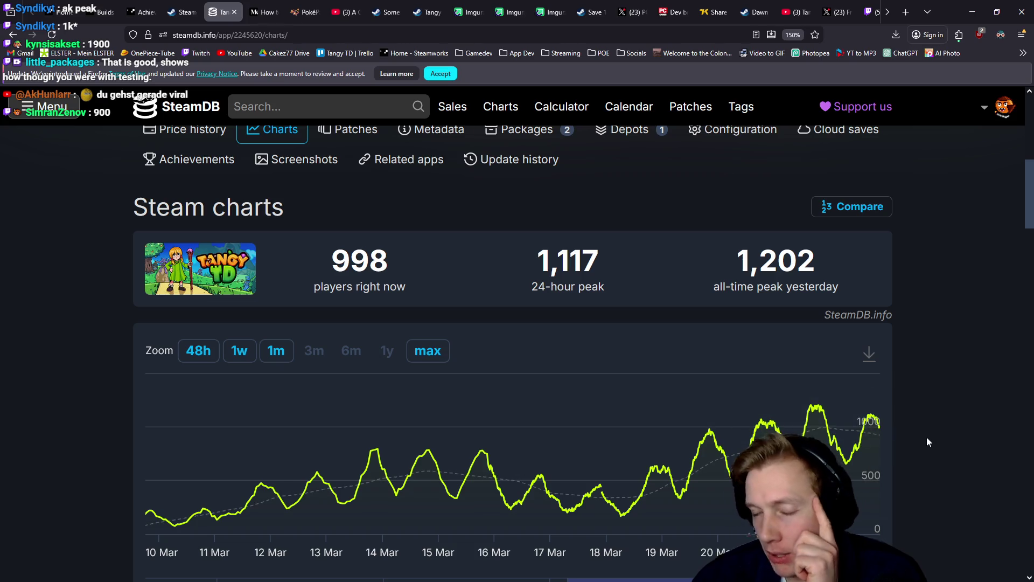
scroll(925, 430, "down", 4)
scroll(913, 414, "up", 4)
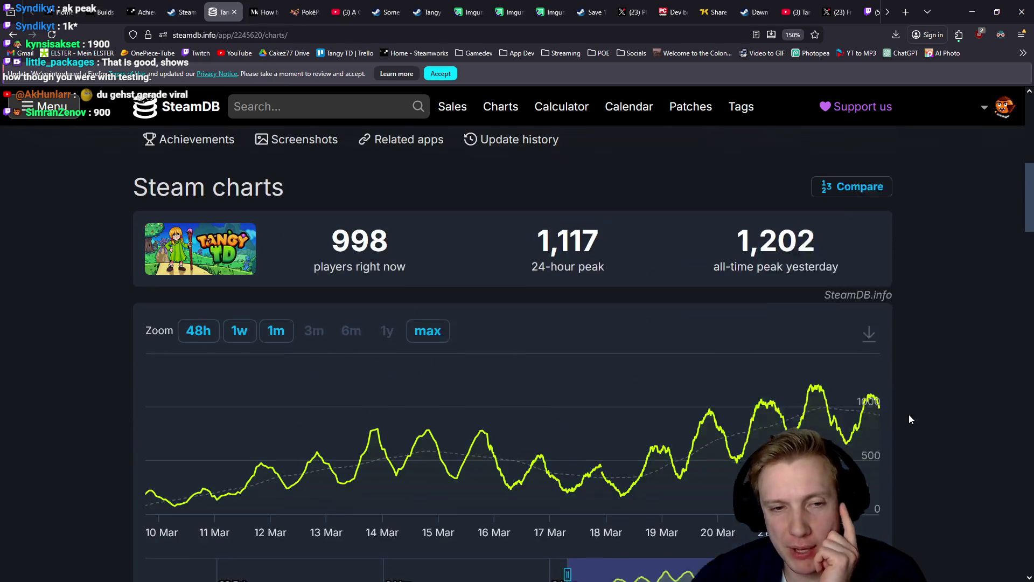
scroll(926, 427, "down", 3)
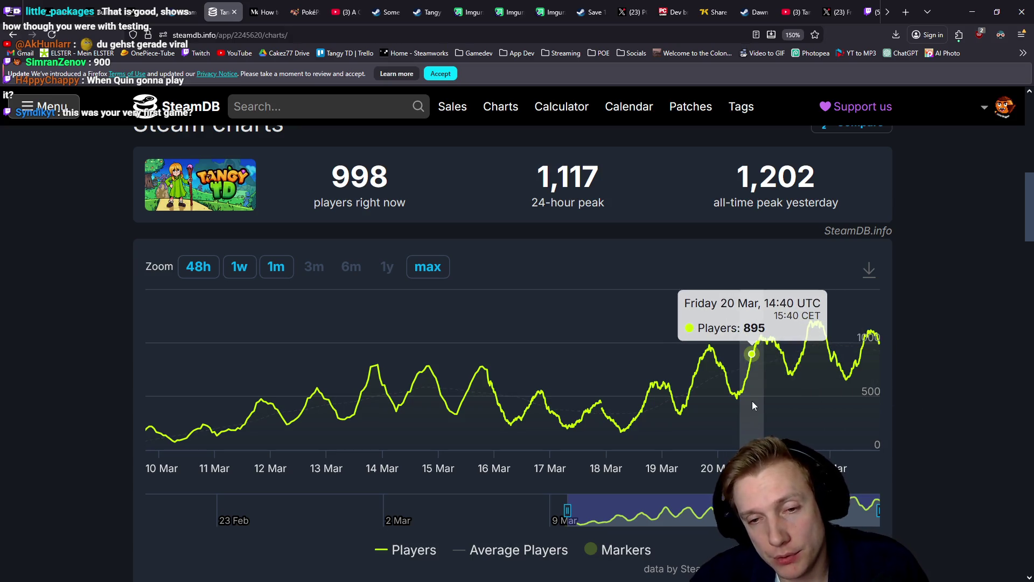
- Zoom the player chart into 19–22 Mar, then reset it to the full range since February
scroll(649, 374, "up", 10)
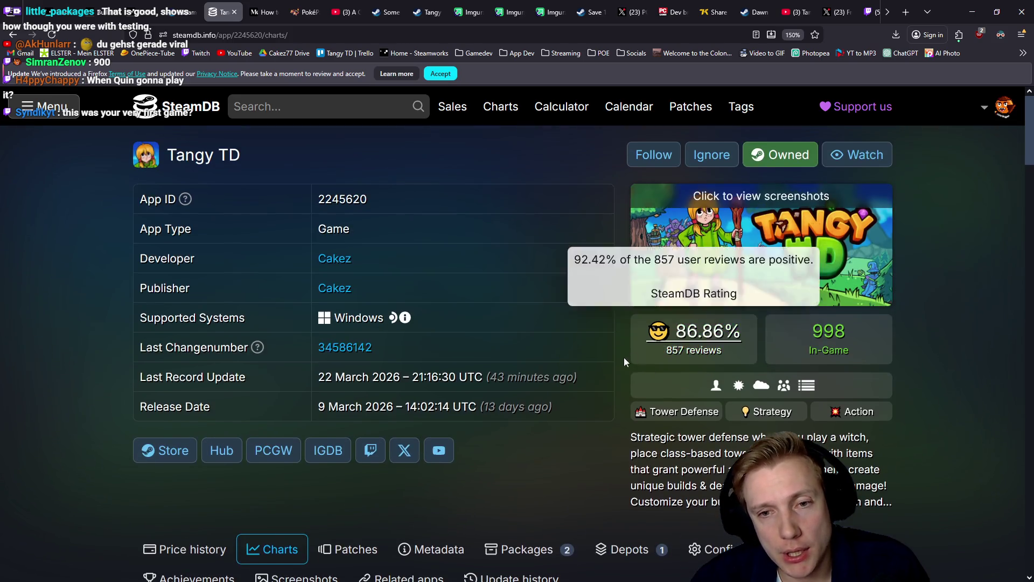
scroll(596, 370, "down", 9)
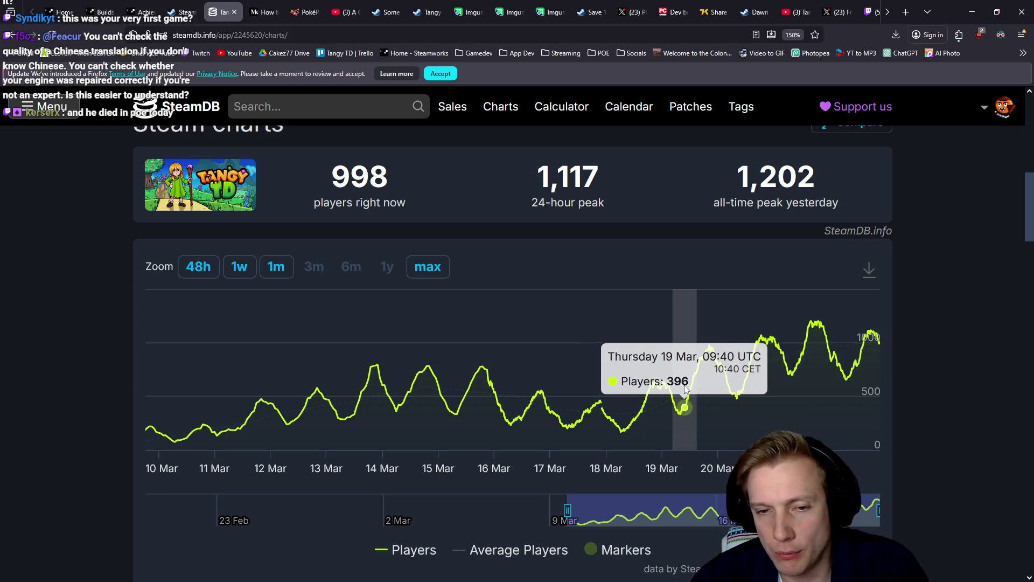
left_click_drag(680, 388, 955, 381)
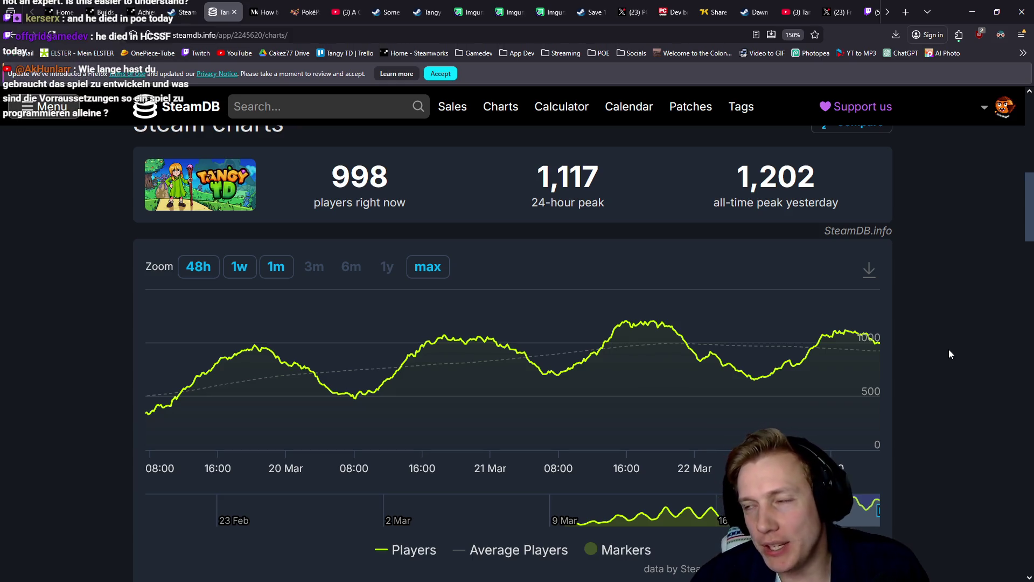
left_click(431, 268)
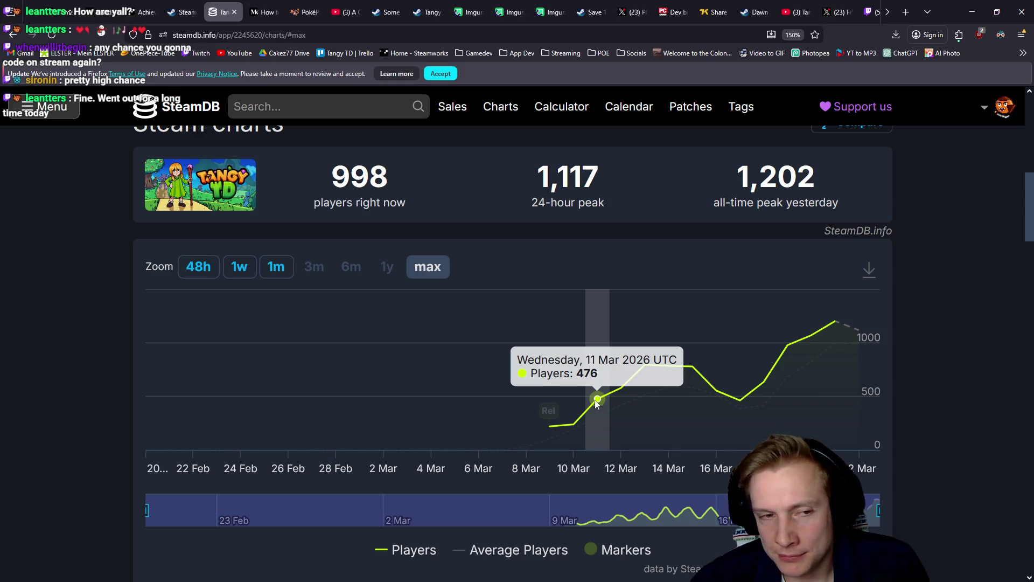
- Switch the chart to 48h, then widen it back to about 9 Mar for hourly counts
left_click(200, 267)
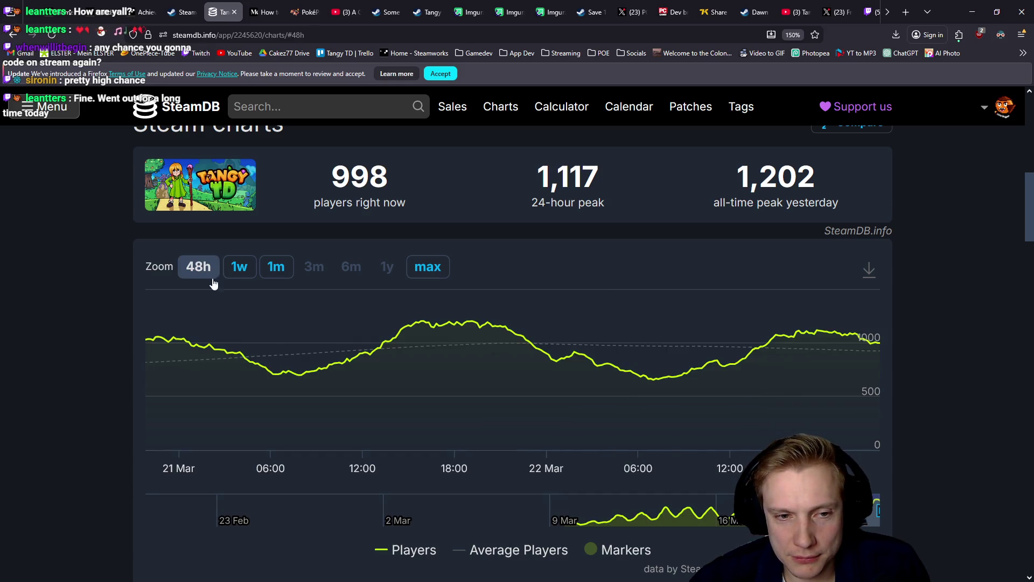
left_click_drag(877, 509, 559, 509)
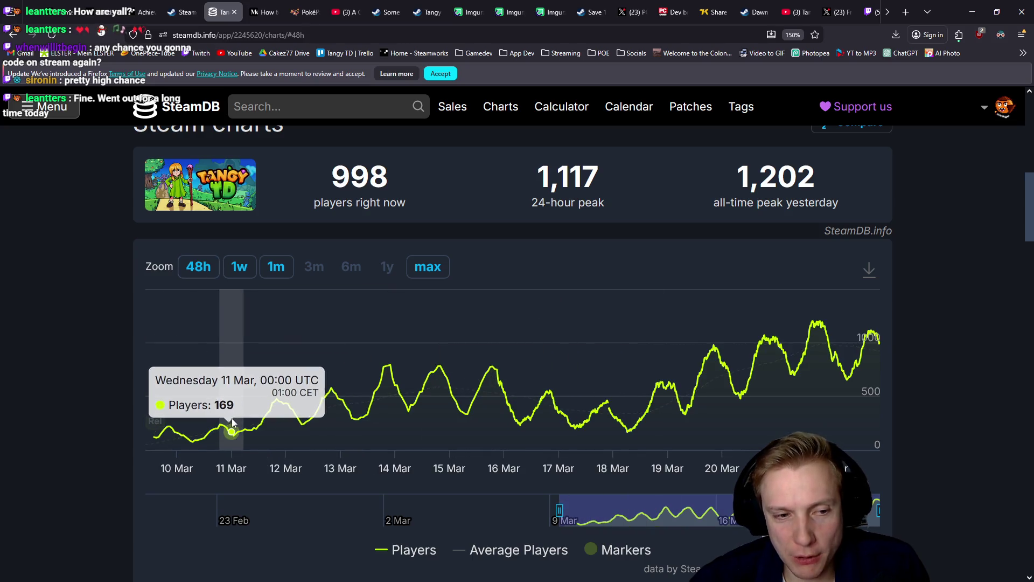
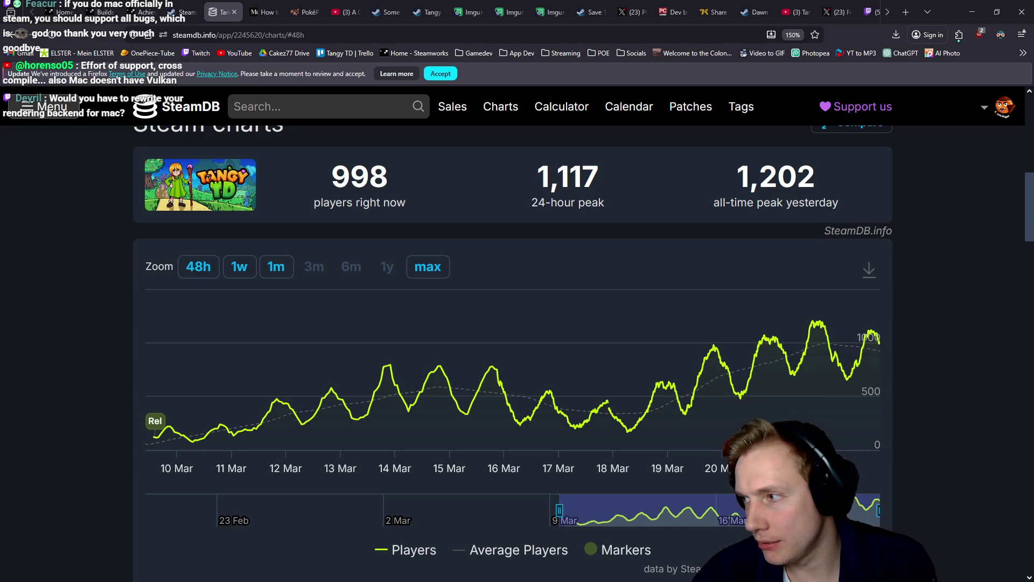
- Switch from Tangy TD's SteamDB chart (998 players) to the YouTube Studio live-stream dashboard
key("alt+Tab")
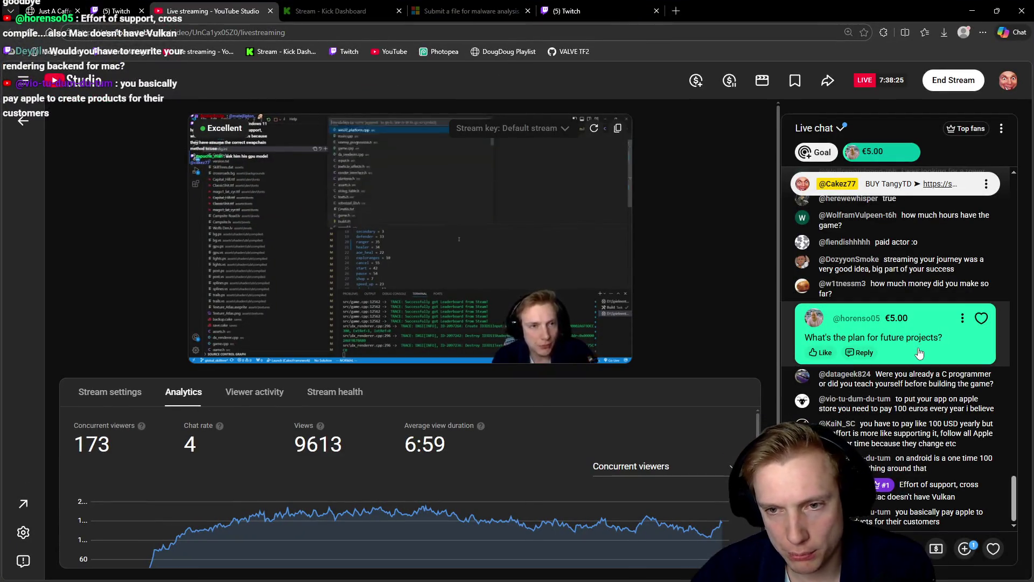
- Heart the €5.00 Super Chat about future projects, then return to Tangy TD's SteamDB chart
left_click(982, 319)
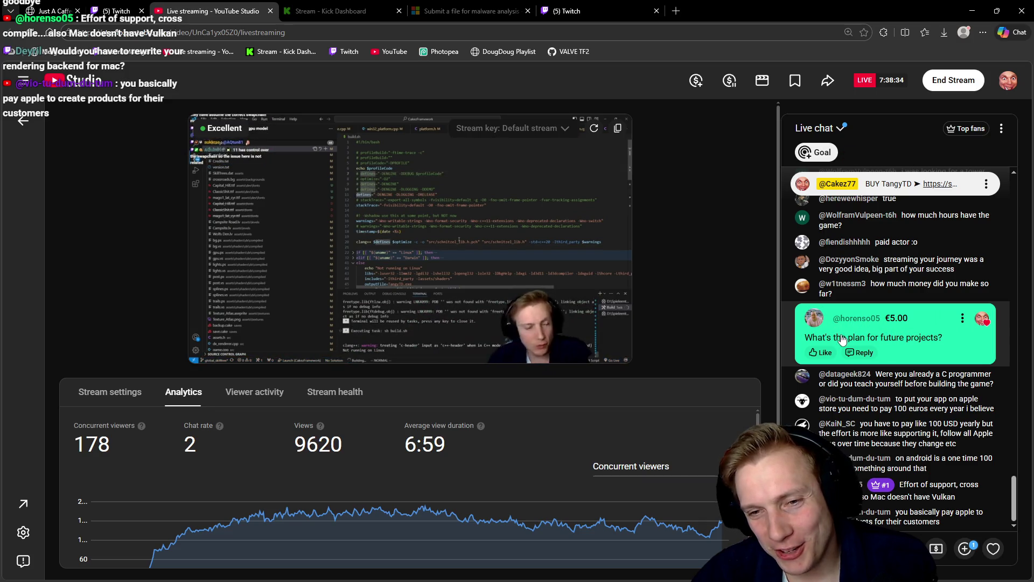
key("alt+Tab")
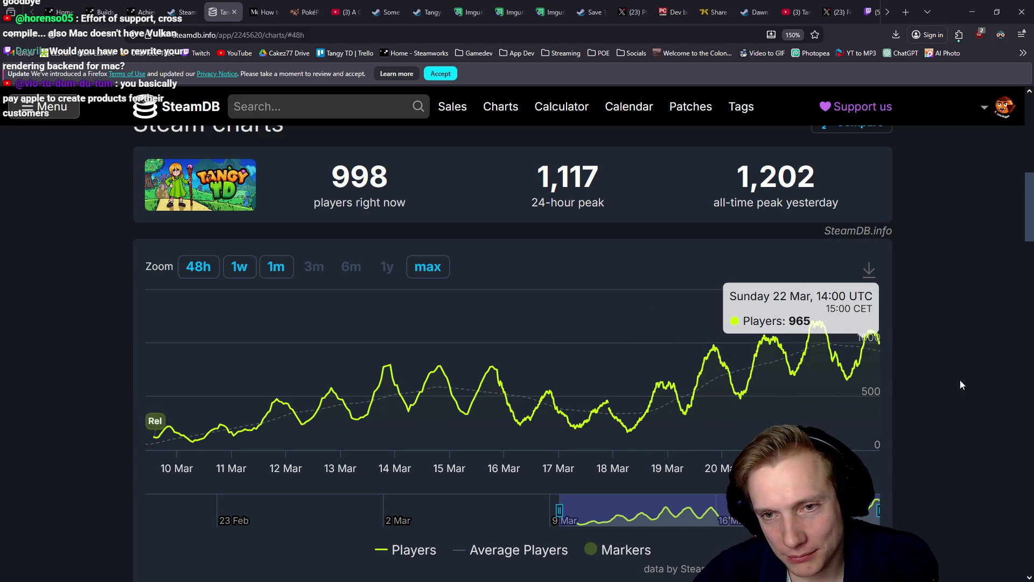
scroll(936, 354, "up", 4)
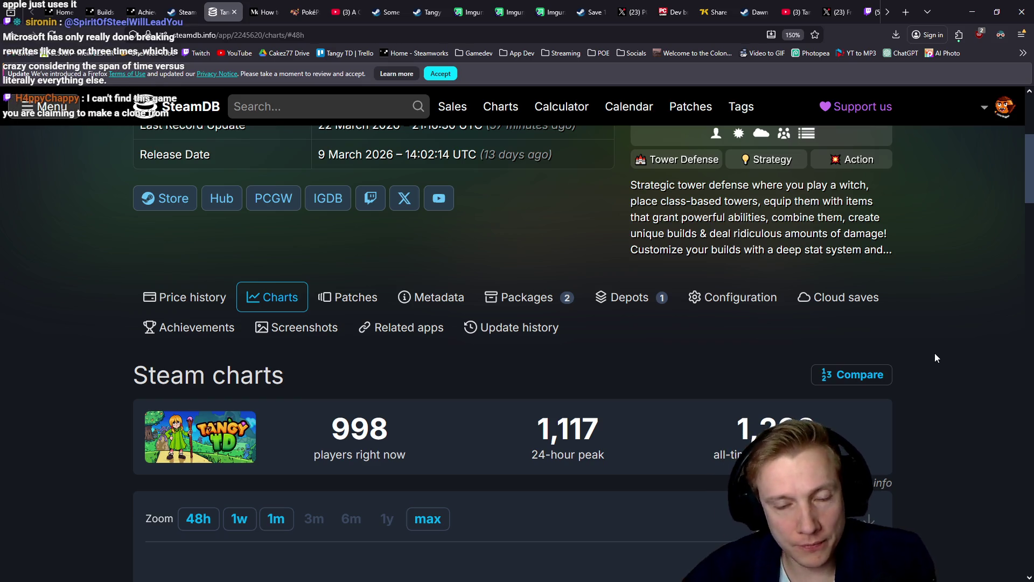
left_click(53, 34)
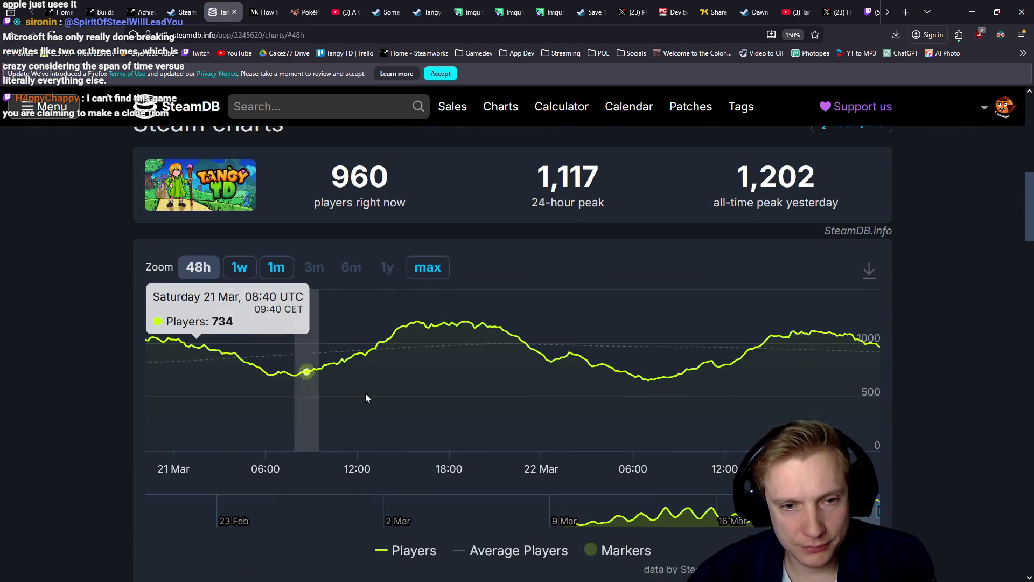
- Widen Tangy TD's player chart to span 10 to 21 Mar, then move to the PC Gamer article
left_click_drag(878, 510, 542, 509)
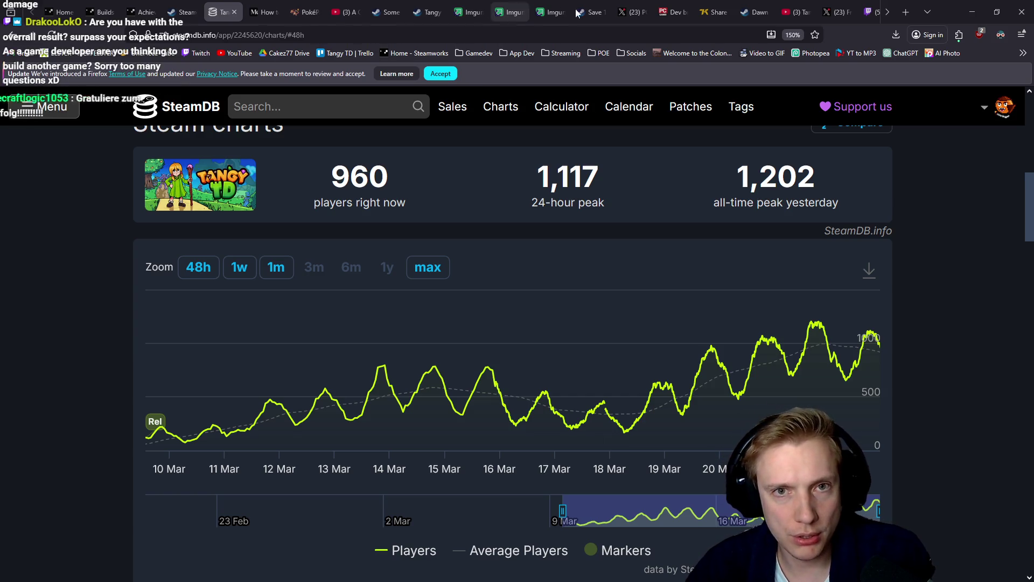
left_click(672, 11)
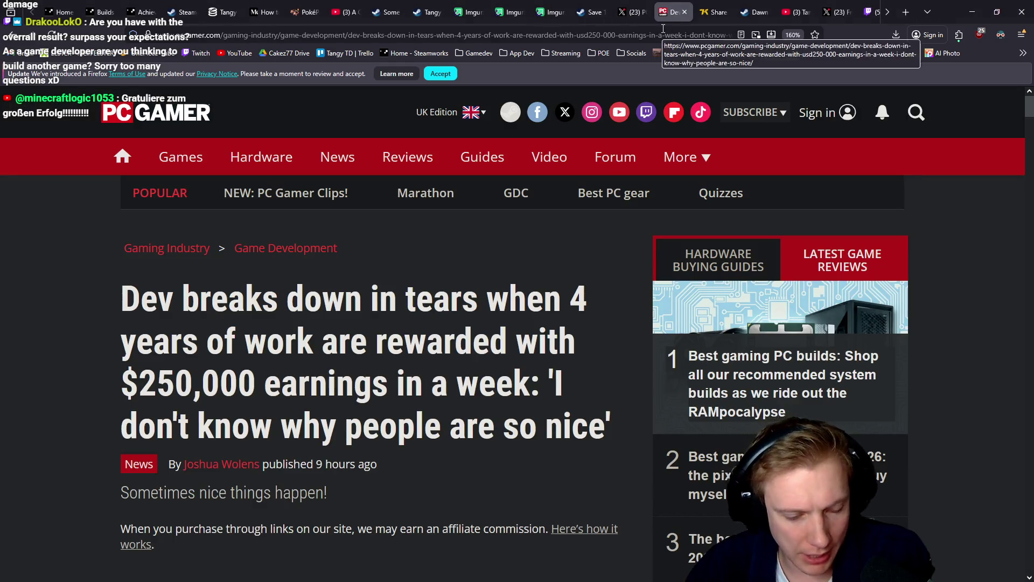
- Load the 80.lv article about the developer's $250,000 week in a new tab and skim it
key("ctrl+t")
type("https://80.lv/articles/solo-developer-bursts-into-tears-when-he-sees-his-tower-defence-game-earned-usd250-000")
key("Return")
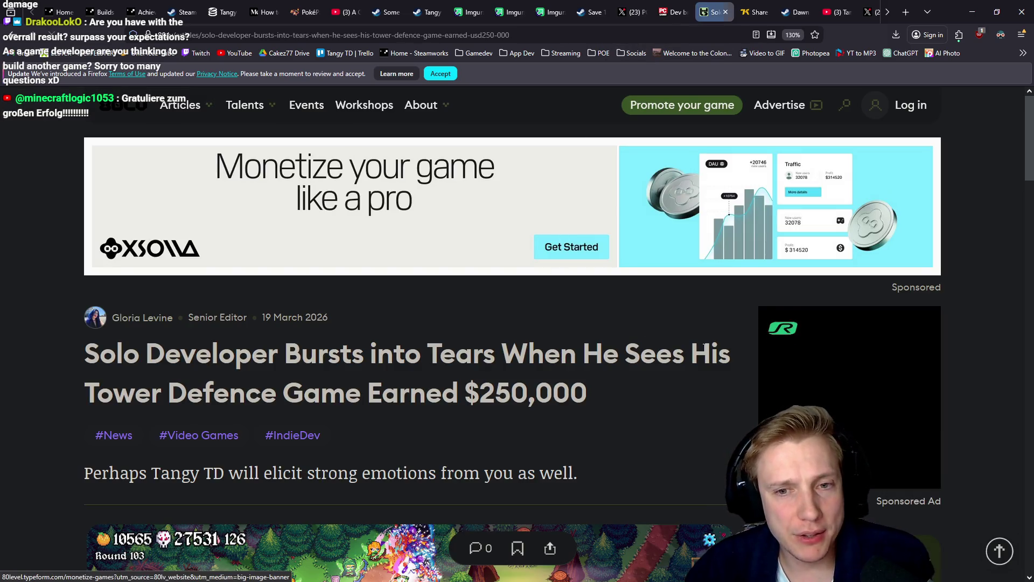
scroll(668, 371, "down", 10)
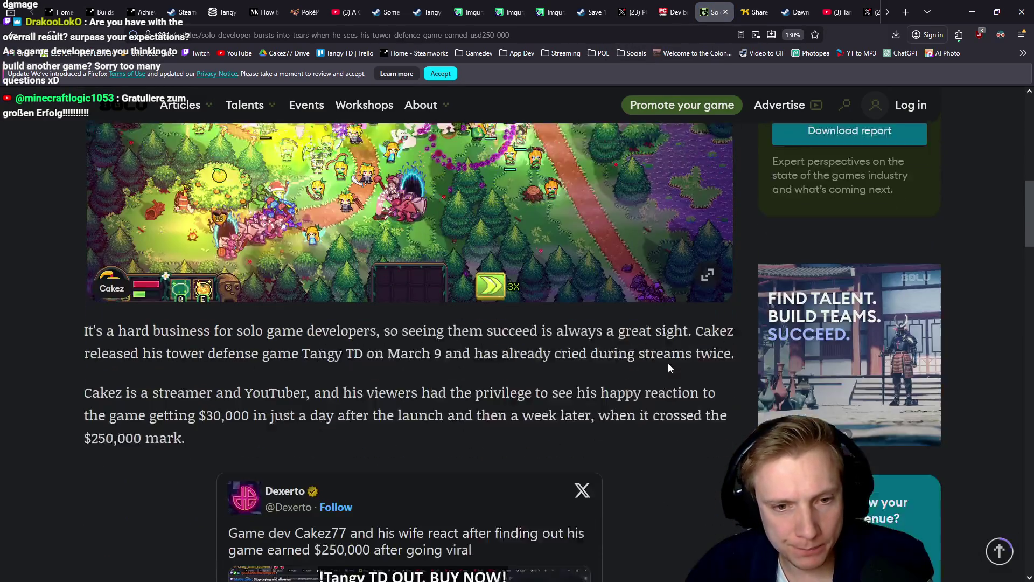
scroll(670, 368, "down", 3)
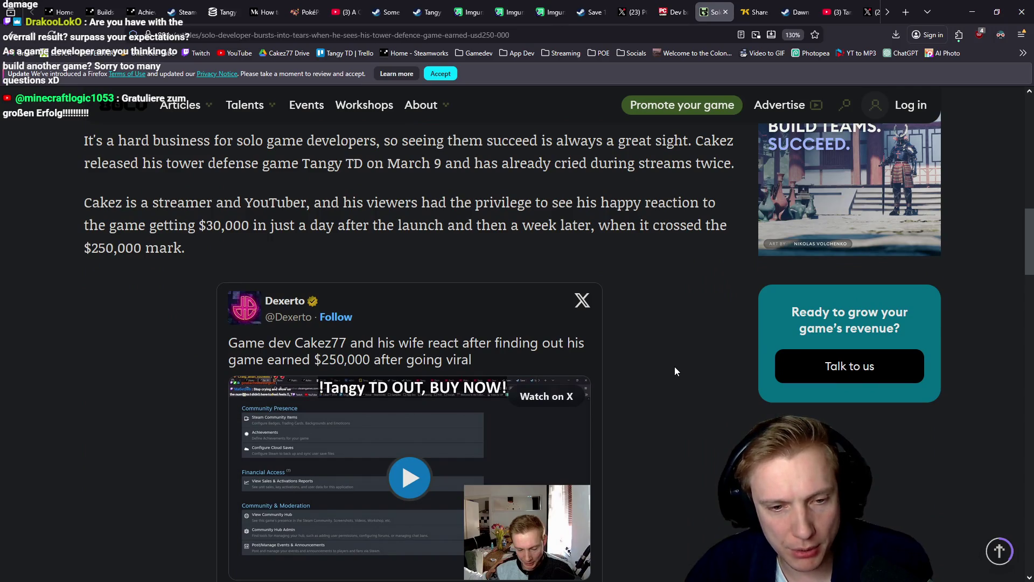
scroll(670, 361, "up", 13)
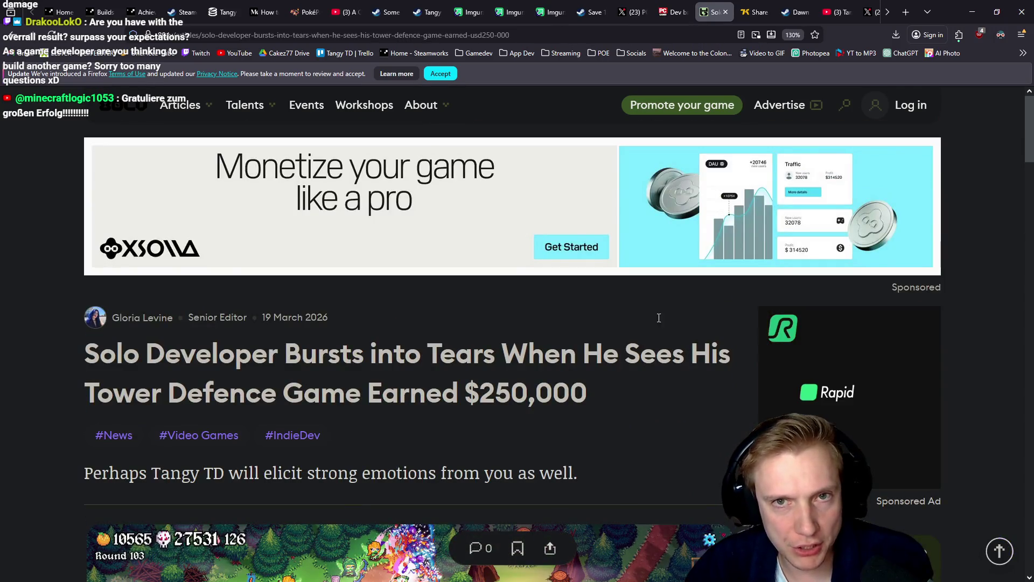
- Return to the PC Gamer article, view PC Gamer's X post, then the Tangy TD Steam review
left_click(657, 19)
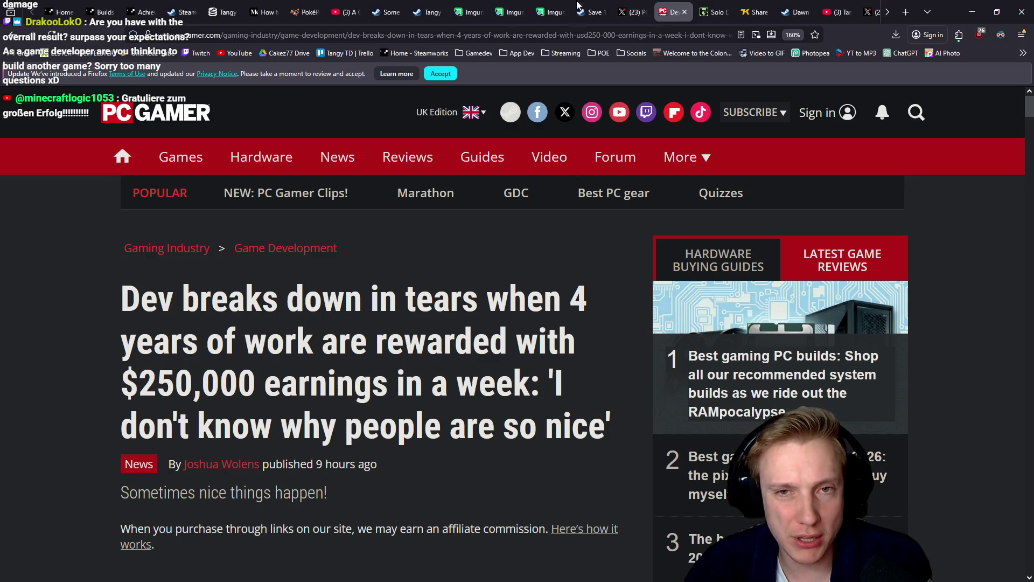
left_click(633, 12)
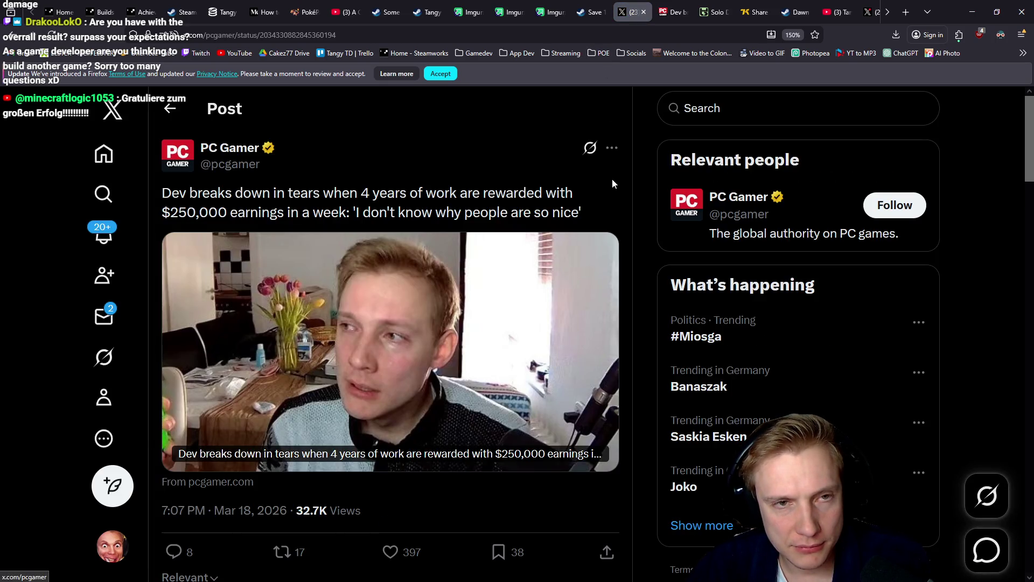
mouse_move(226, 6)
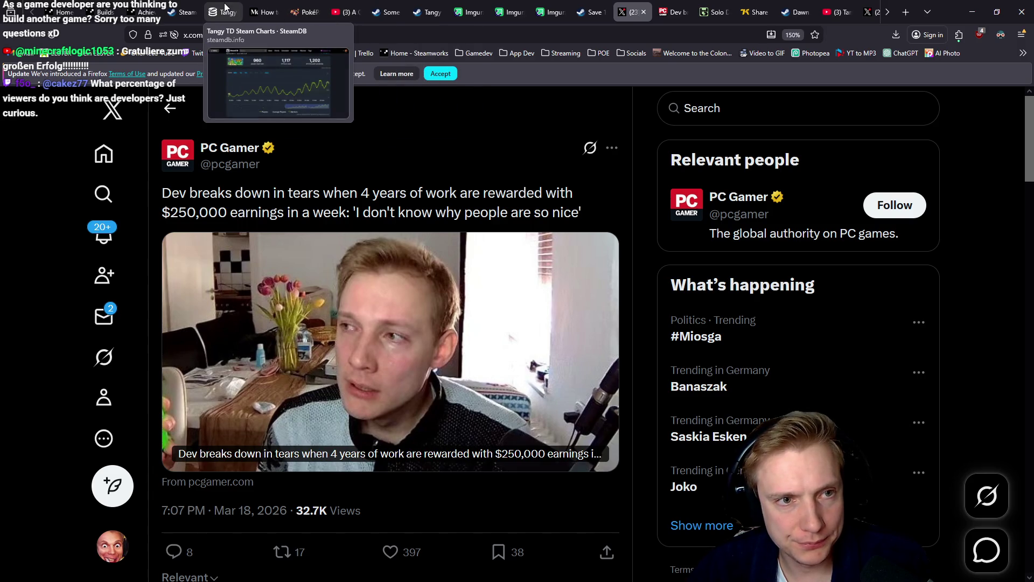
left_click(183, 11)
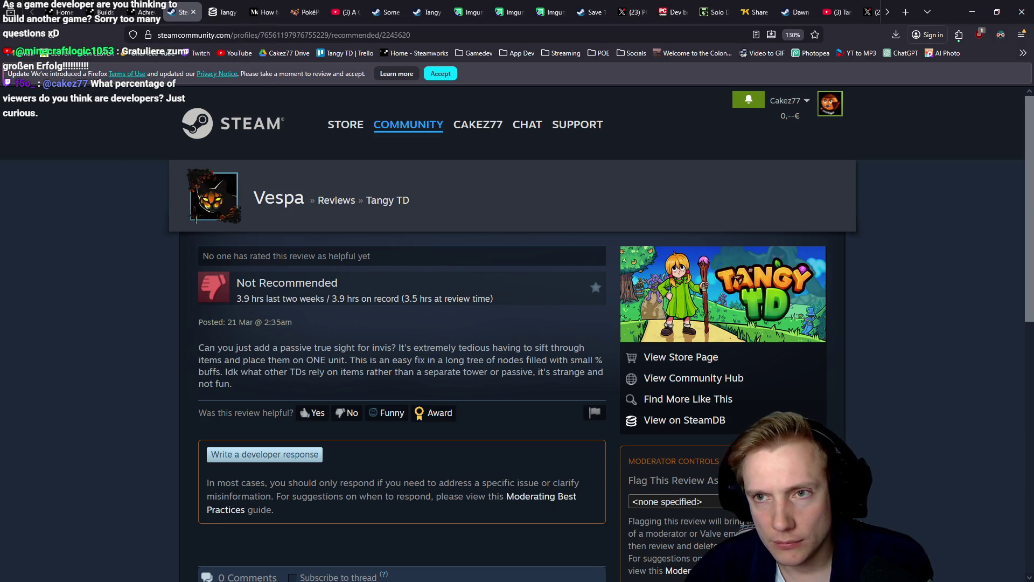
- Minimize Firefox and Discord so VS Code with game.cpp comes to the front
left_click(981, 10)
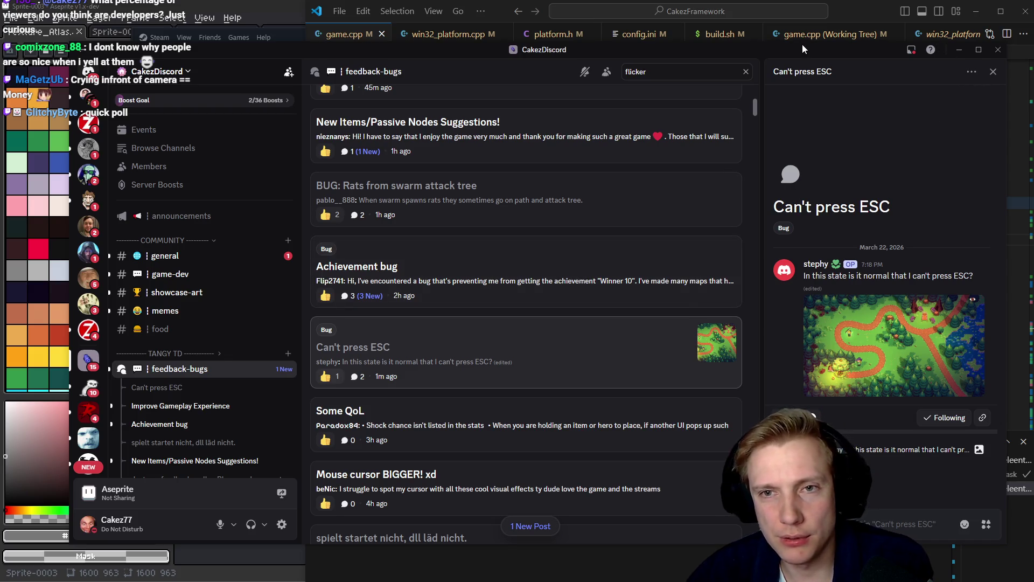
left_click_drag(802, 47, 812, 34)
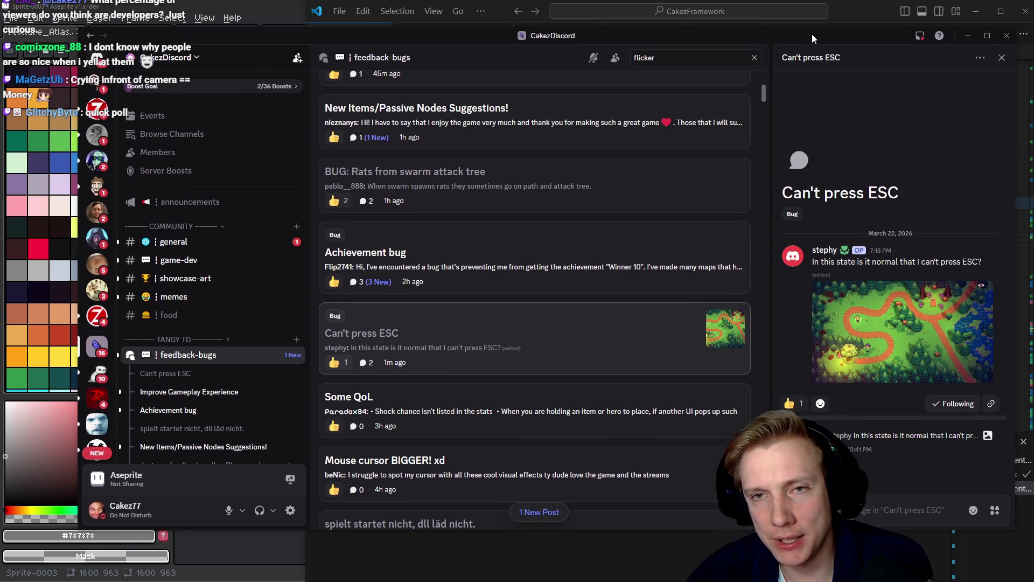
left_click(968, 35)
left_click(865, 8)
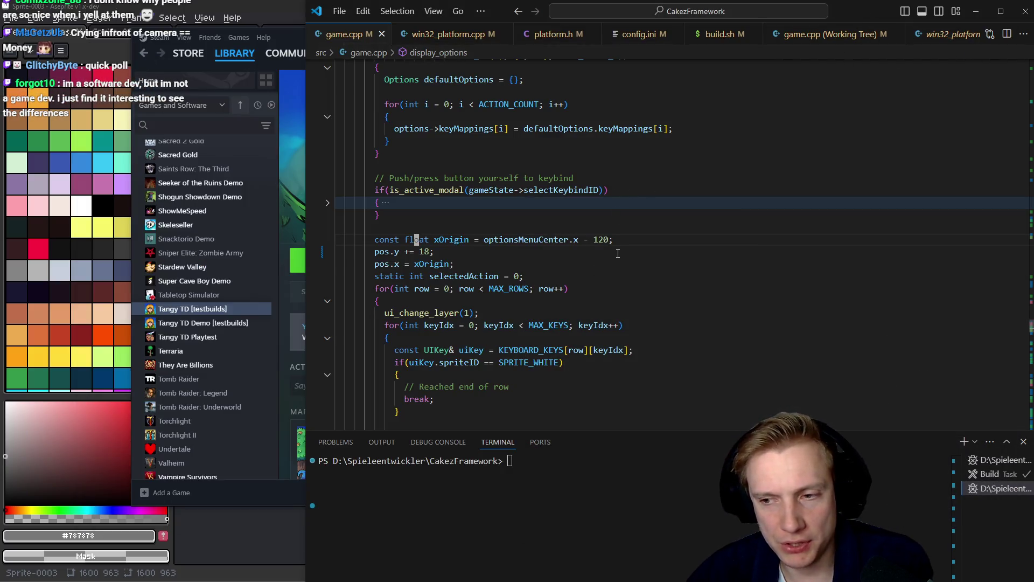
- Place the caret at the end of the xOrigin line, then minimize the Steam library window
left_click(612, 238)
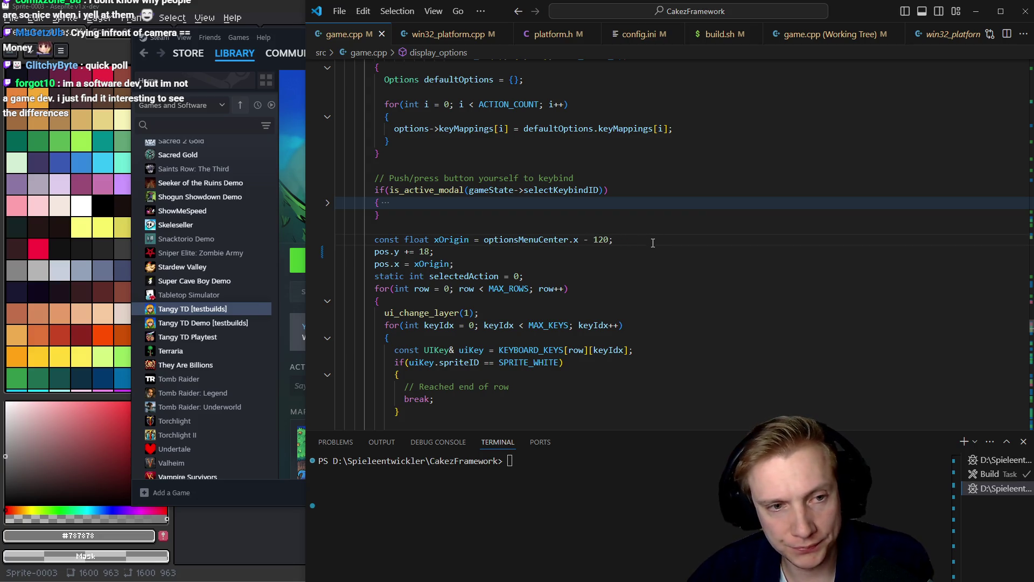
mouse_move(285, 53)
left_click(285, 31)
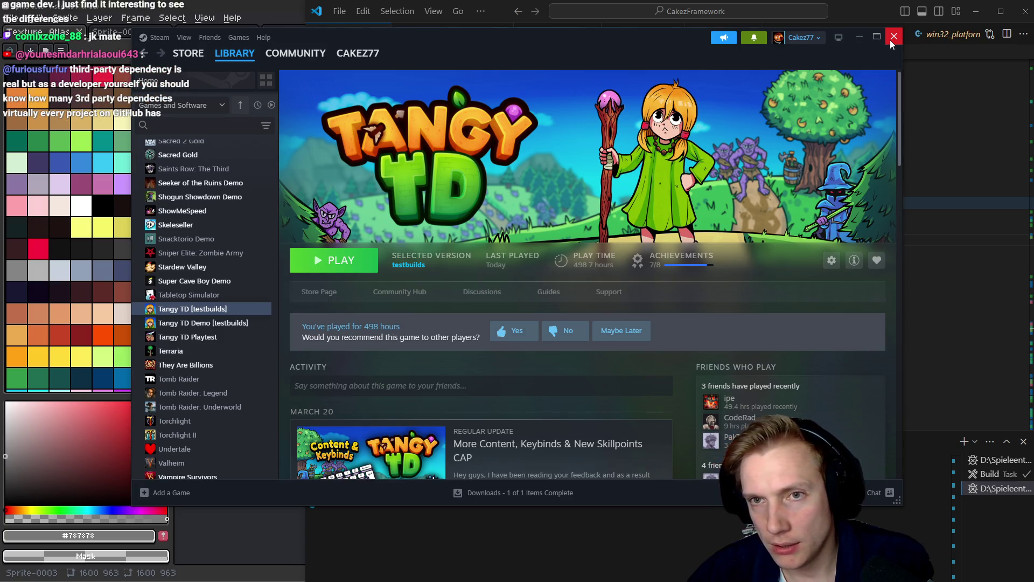
left_click(859, 38)
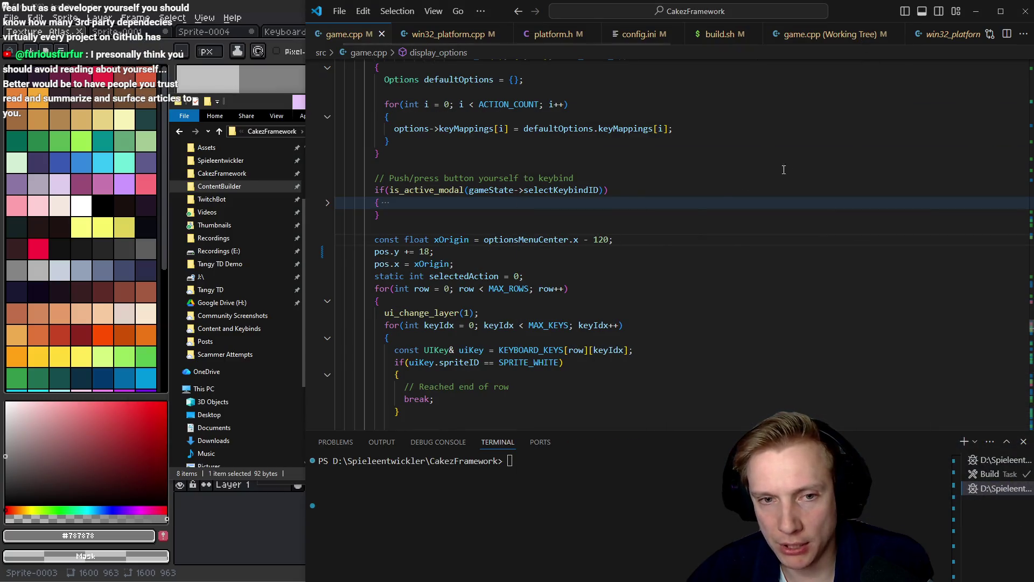
left_click(457, 210)
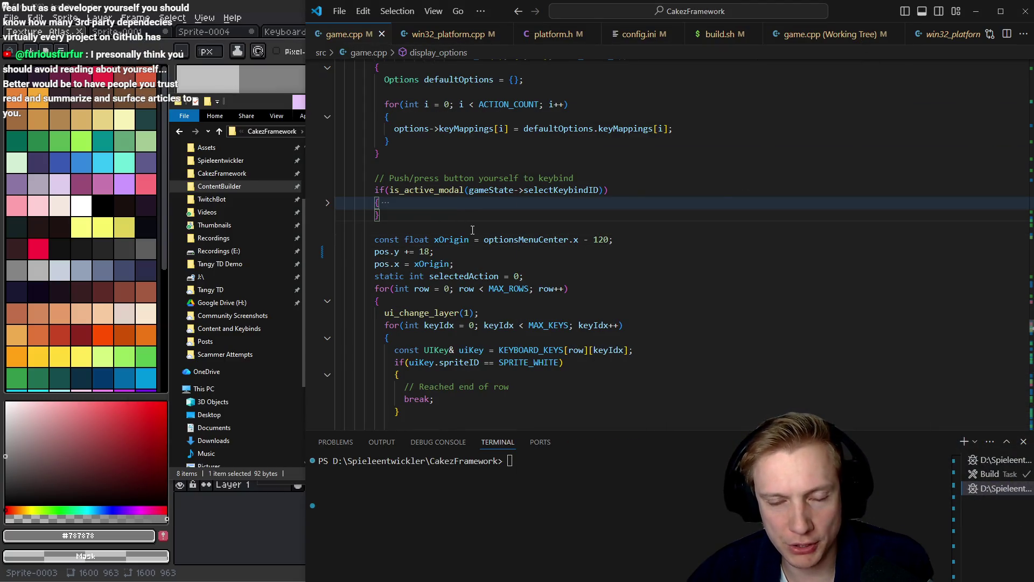
left_click(634, 190)
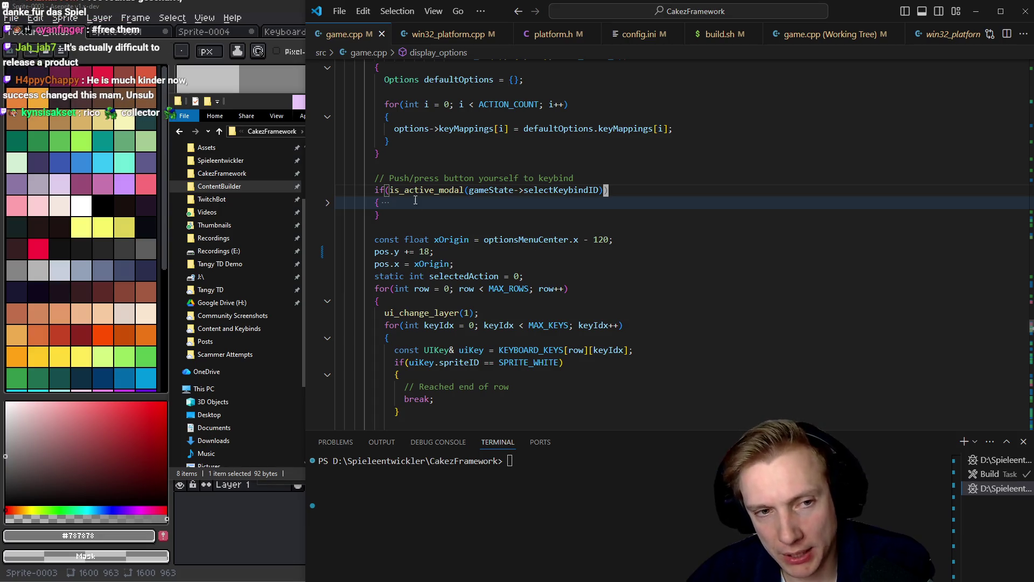
left_click(377, 203)
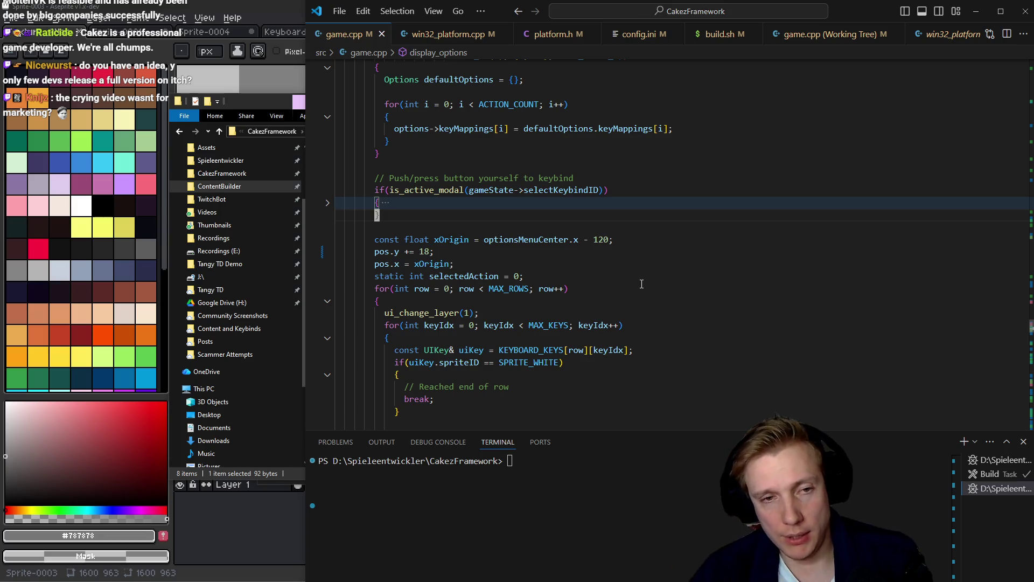
mouse_move(452, 195)
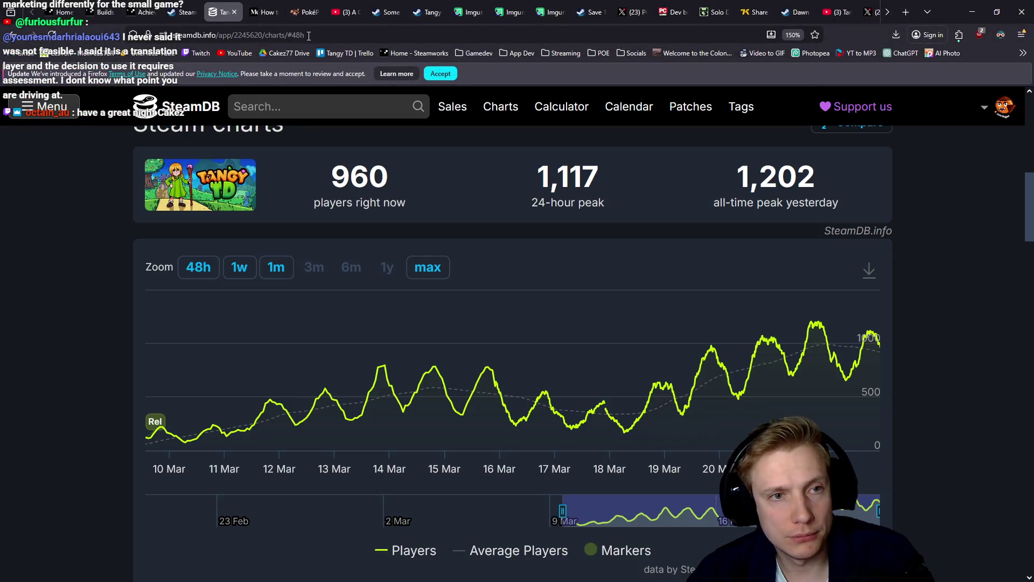
- Search for 'crimson desert' and open Crimson Desert's Steam store page
left_click(309, 35)
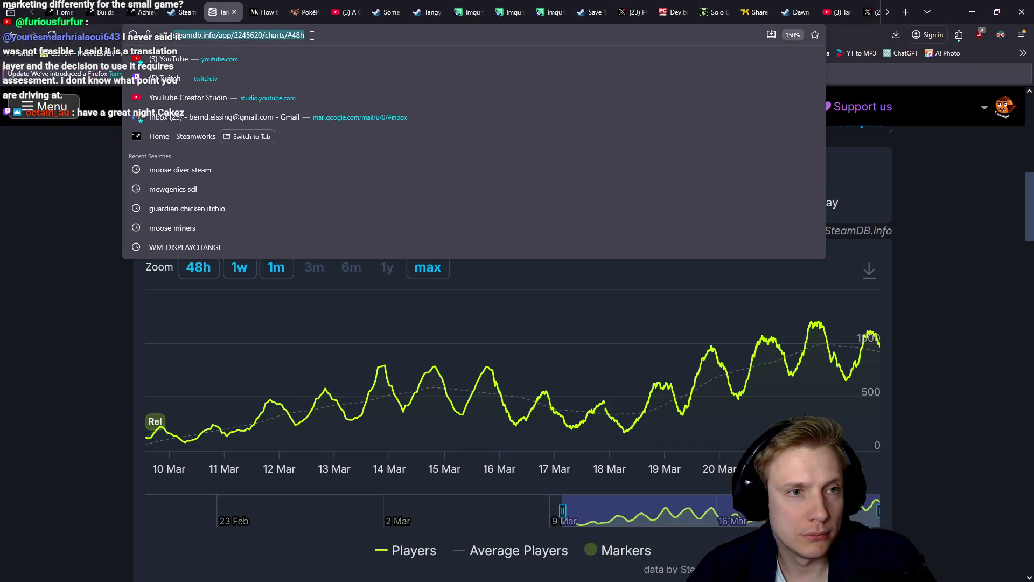
type("crimson desert")
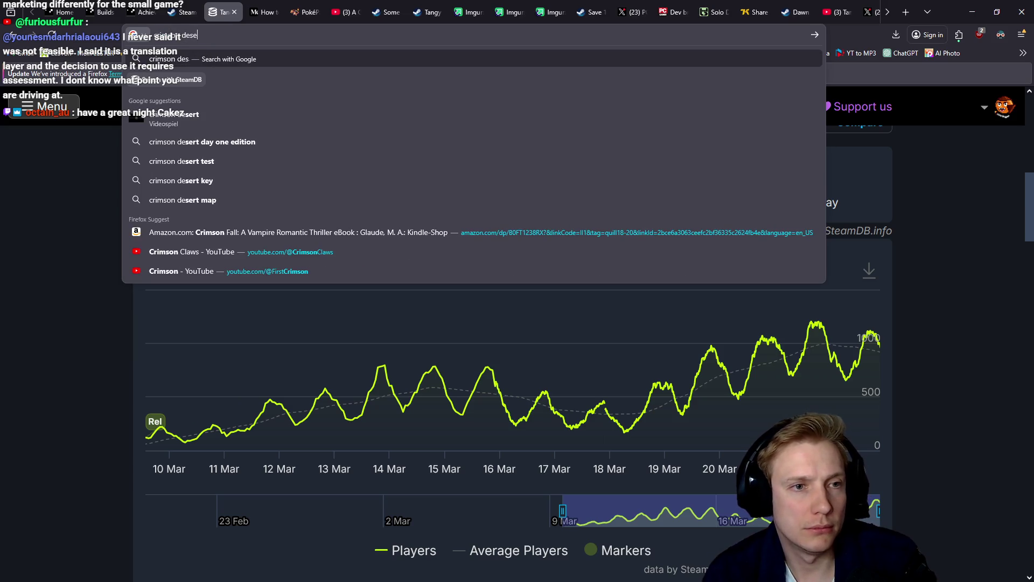
key("Return")
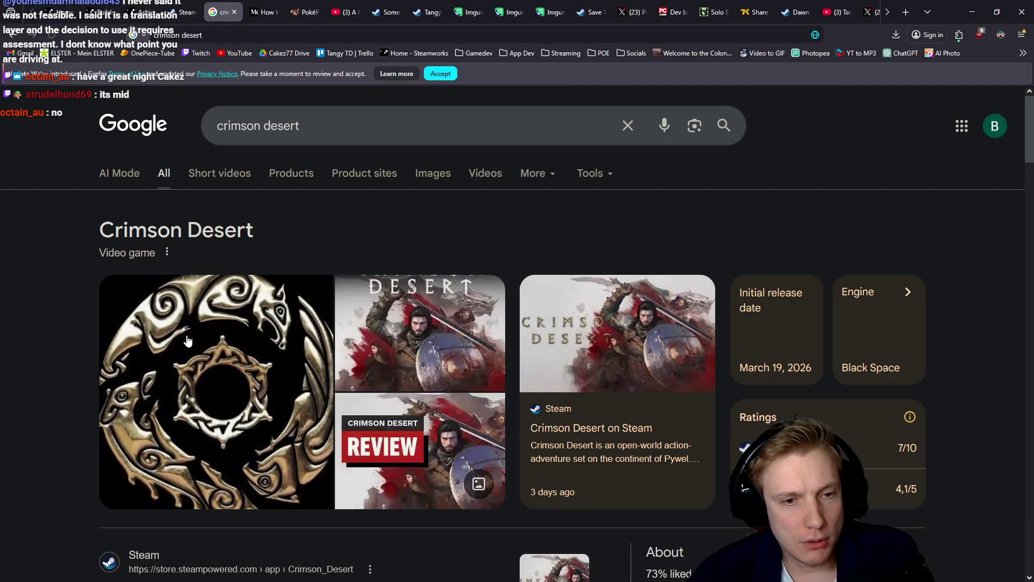
scroll(212, 325, "down", 5)
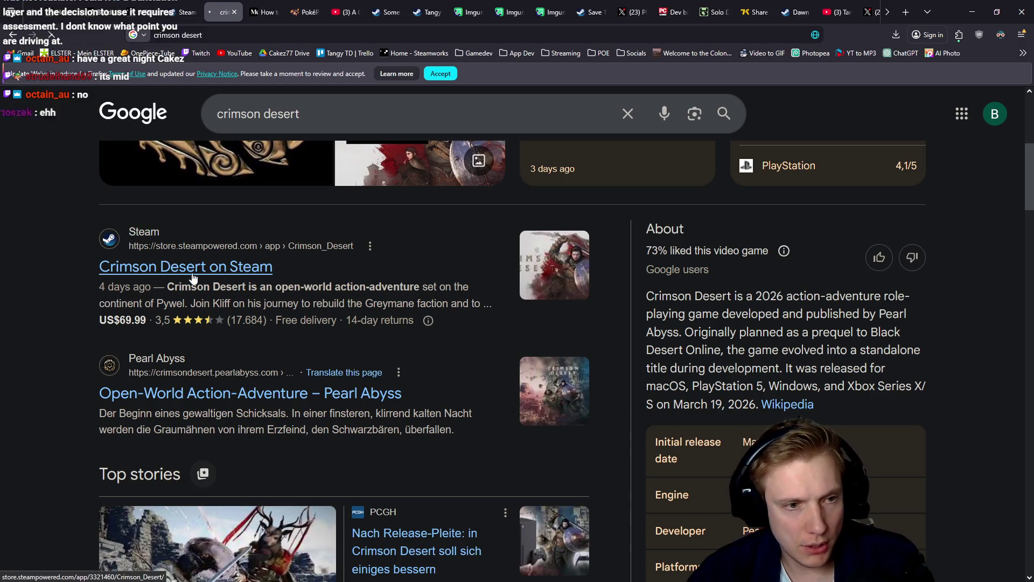
left_click(231, 268)
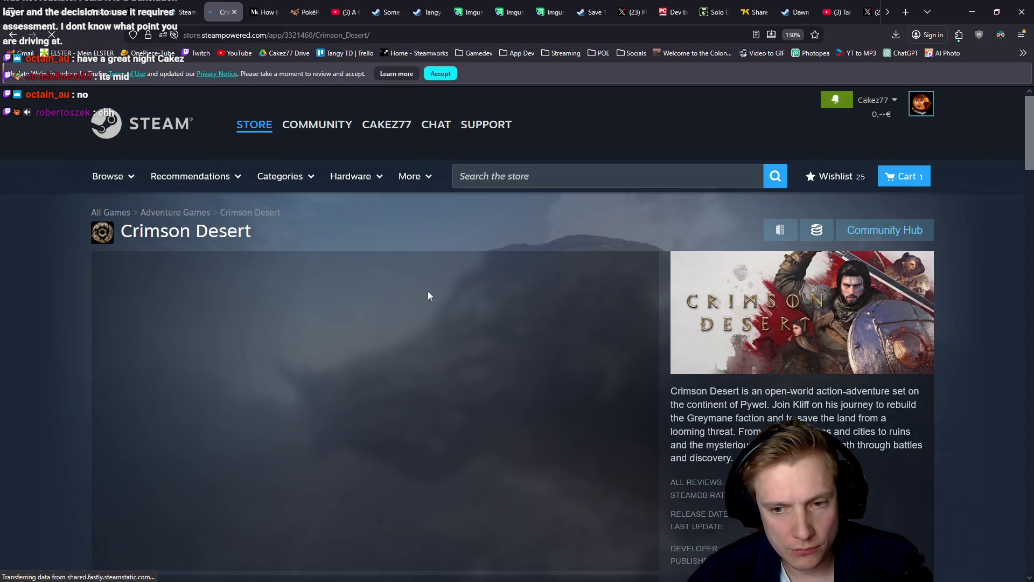
- Scroll to the Mixed (34,464) reviews summary and follow the link to SteamDB's player charts
scroll(427, 293, "down", 3)
mouse_move(779, 331)
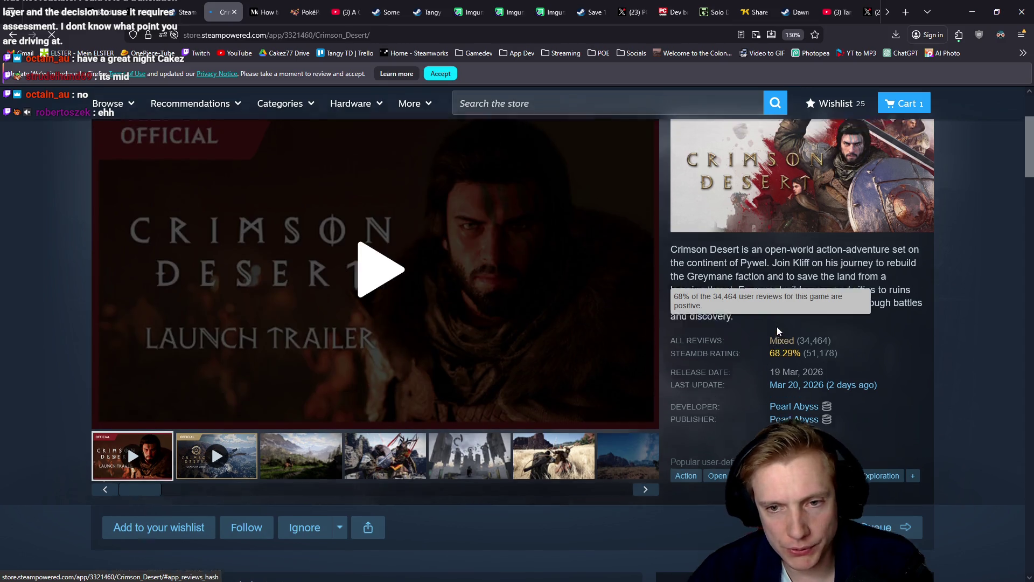
scroll(774, 326, "down", 3)
left_click(904, 431)
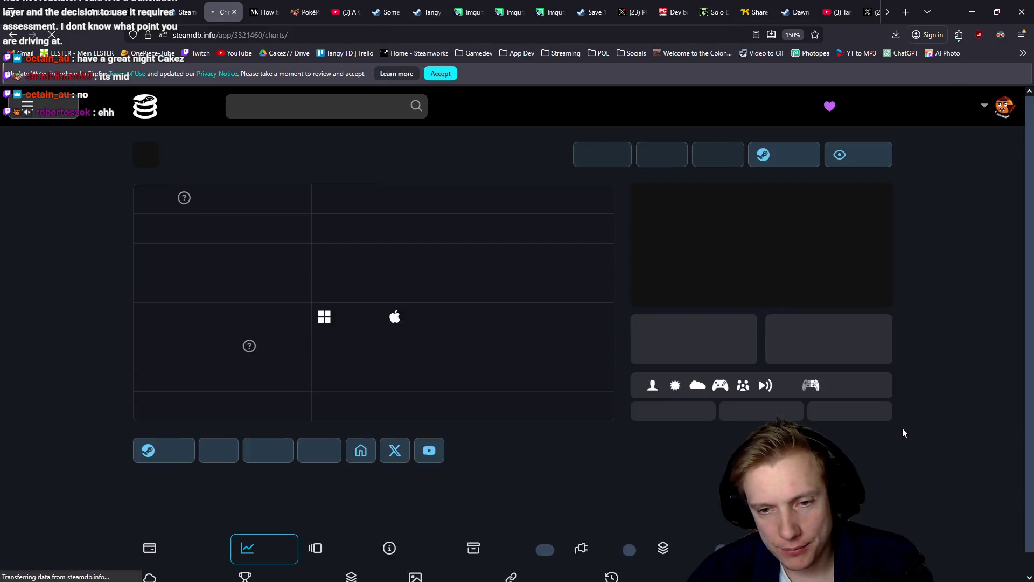
- Show Crimson Desert's full player history, then reload the charts page without #max in the address
scroll(594, 351, "down", 5)
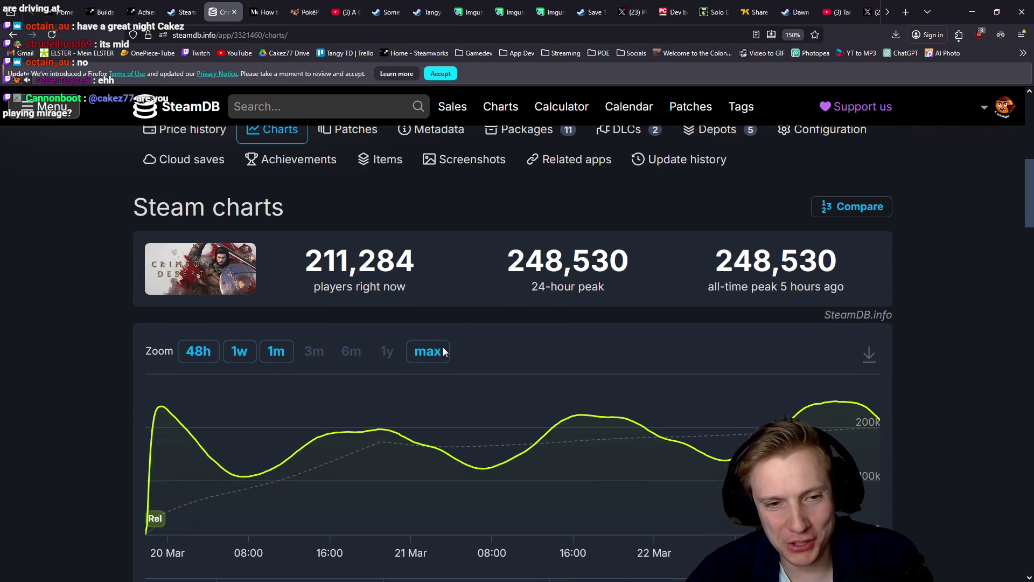
left_click(433, 351)
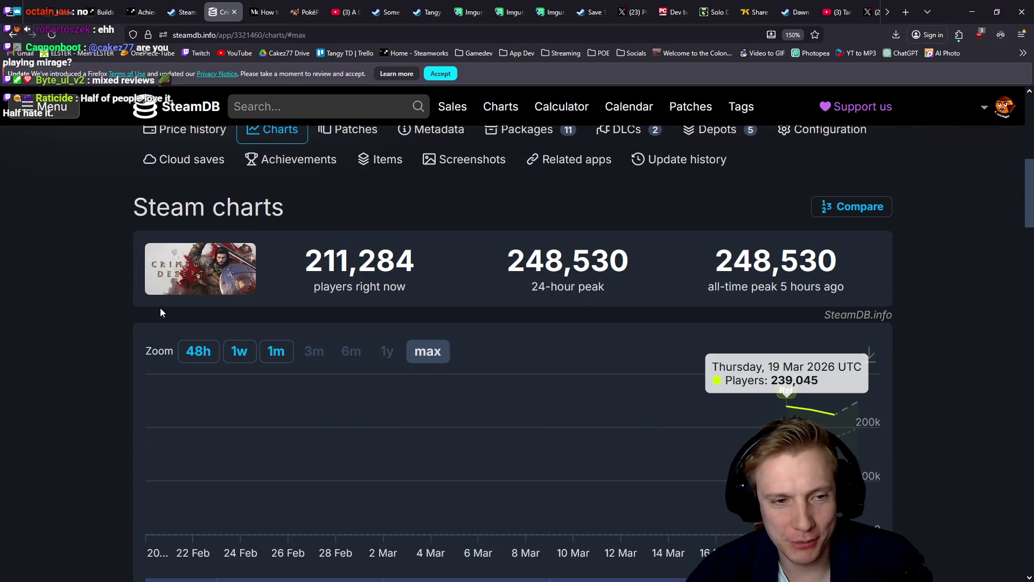
left_click(51, 34)
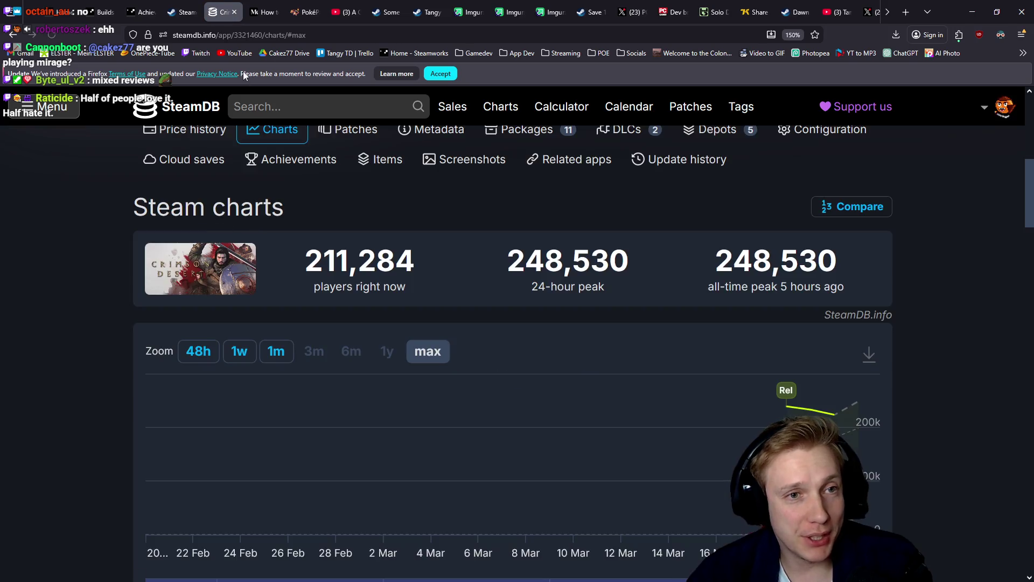
left_click(453, 43)
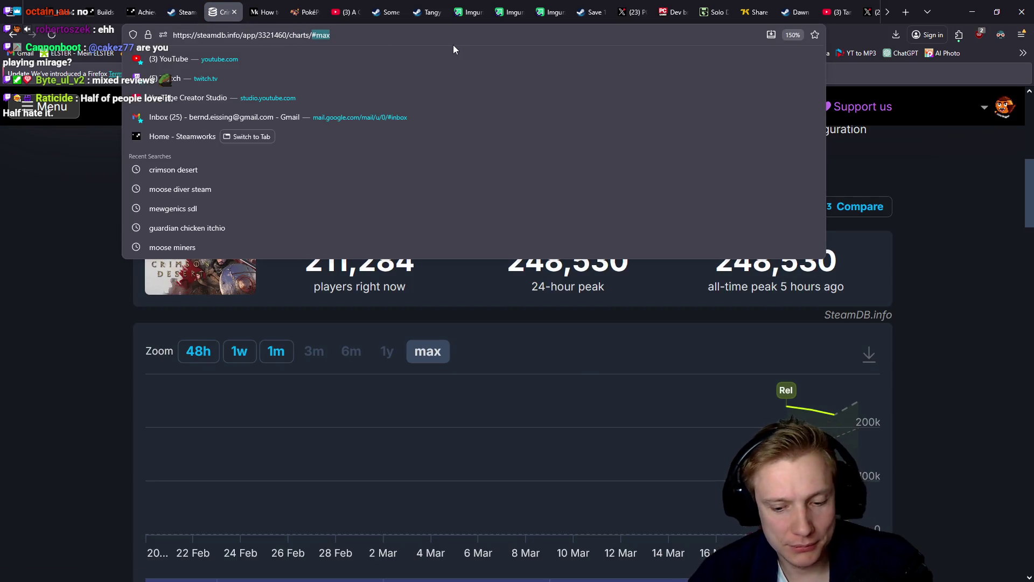
key("BackSpace")
key("Return")
- Review the 211,284 current players and 248,530 all-time peak, then return to the store page
scroll(228, 278, "down", 3)
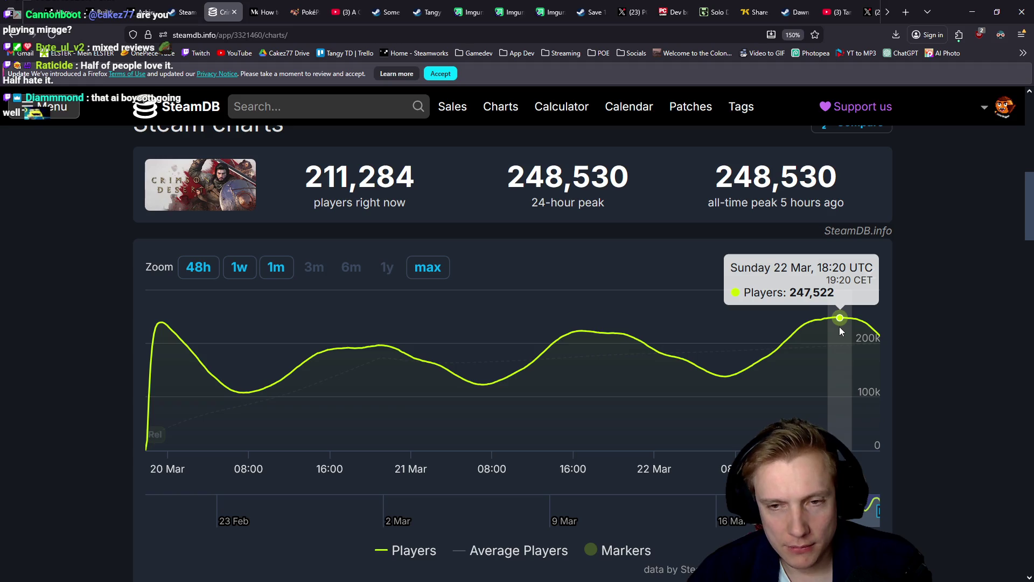
scroll(894, 357, "up", 5)
scroll(918, 356, "up", 3)
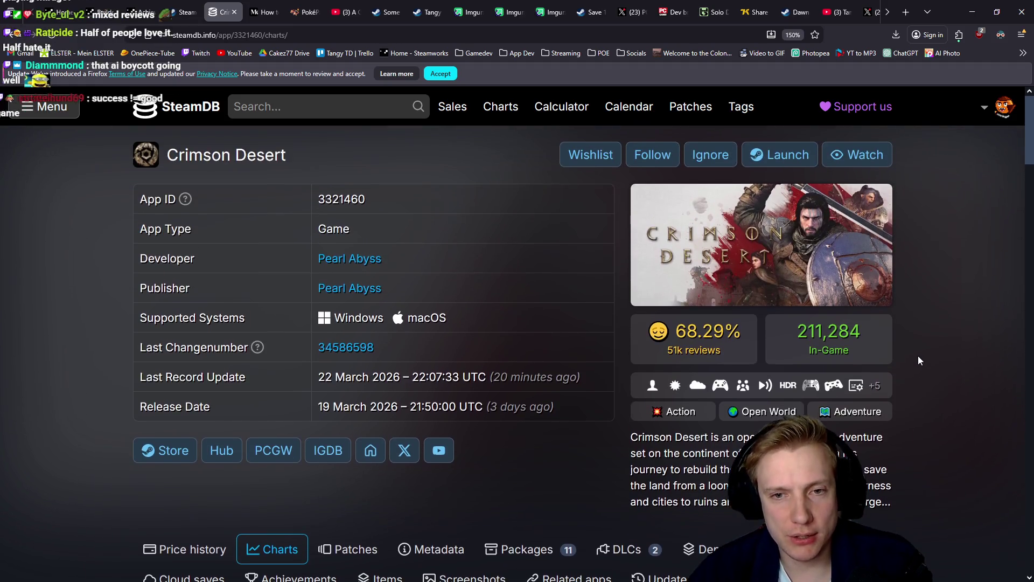
scroll(918, 355, "down", 5)
scroll(916, 352, "up", 2)
scroll(914, 349, "up", 2)
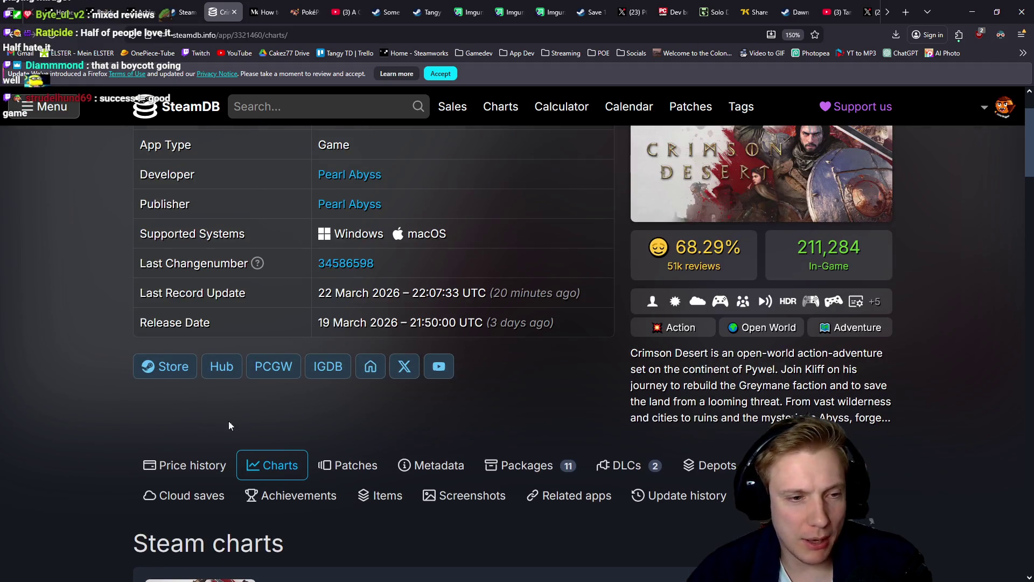
left_click(176, 371)
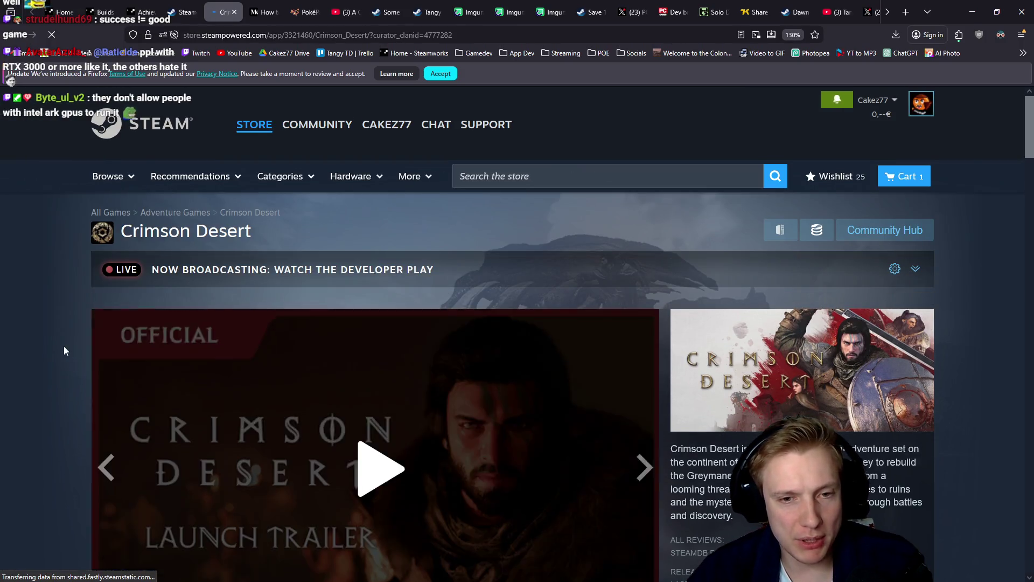
- Highlight the AI disclosure text about 2D prop assets being replaced, then clear the highlight
scroll(65, 344, "down", 6)
scroll(23, 329, "up", 5)
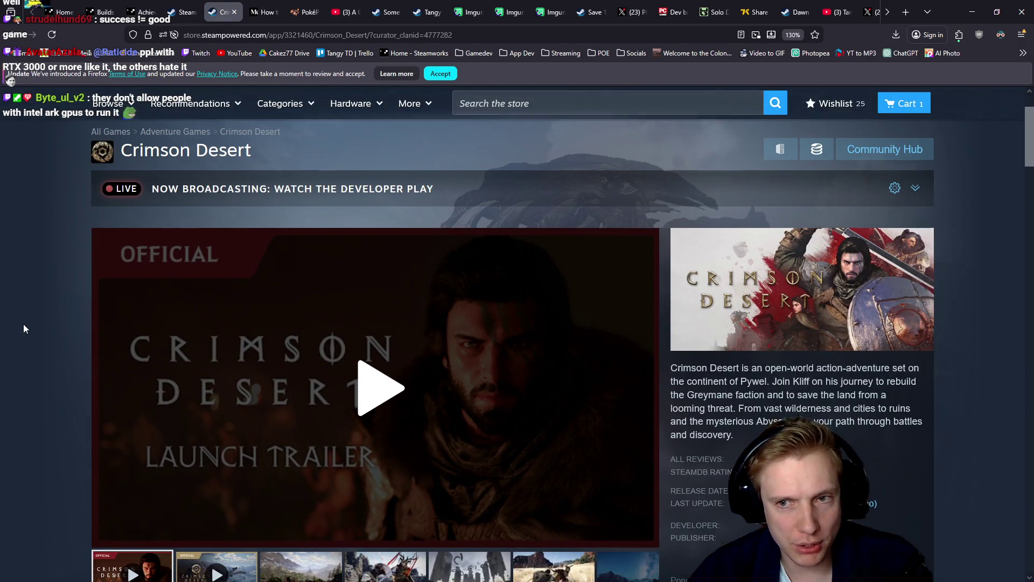
scroll(24, 324, "down", 15)
scroll(22, 305, "down", 10)
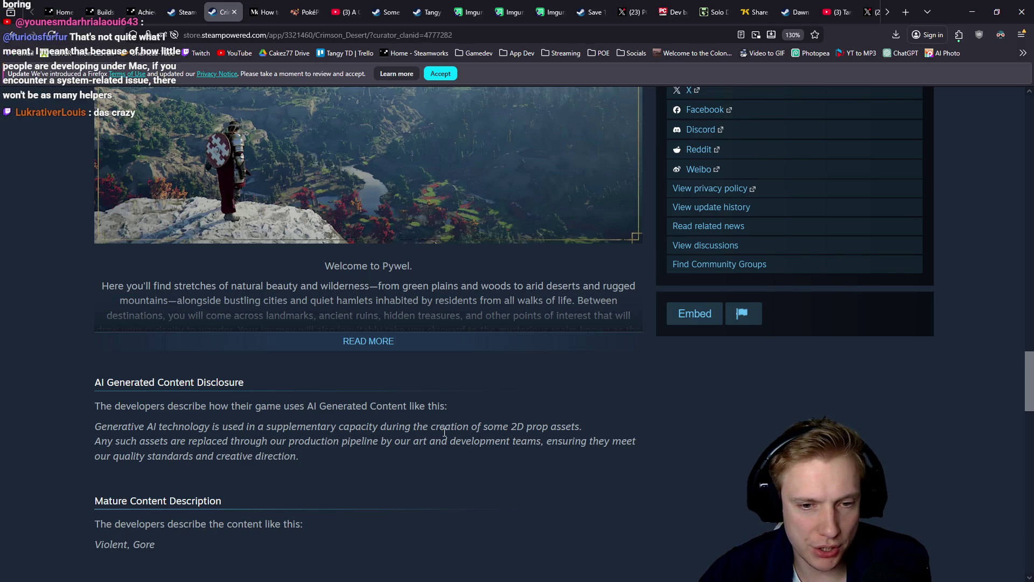
left_click_drag(472, 426, 601, 427)
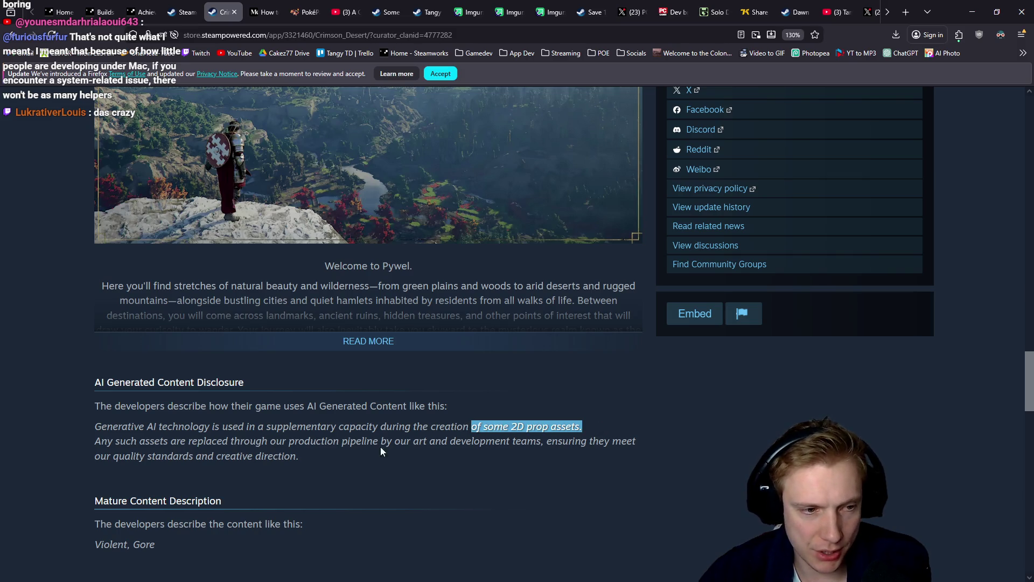
left_click_drag(102, 442, 274, 441)
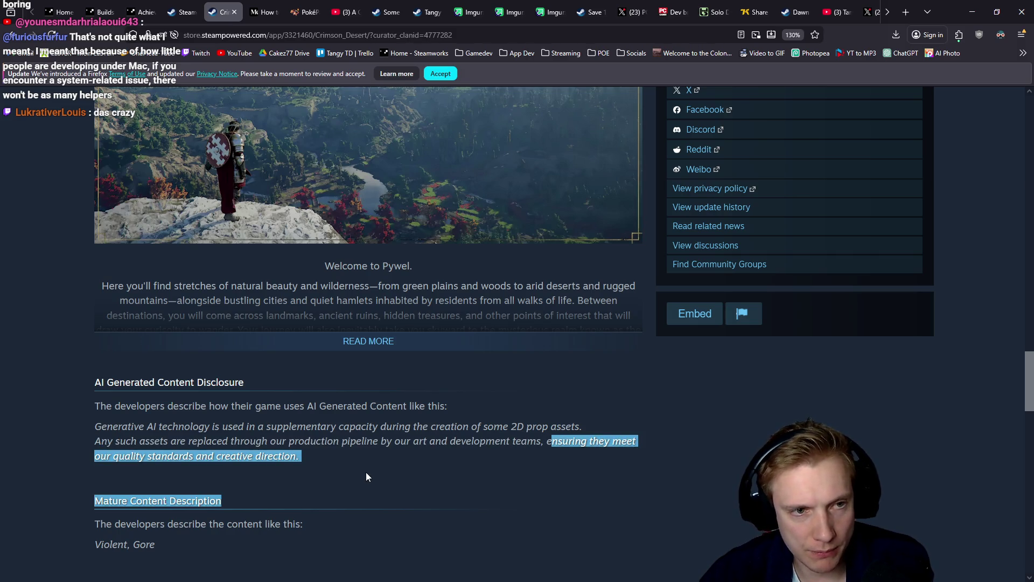
left_click(344, 467)
- Resume the paused Explore a World of Discovery video
scroll(345, 467, "up", 3)
scroll(334, 455, "up", 2)
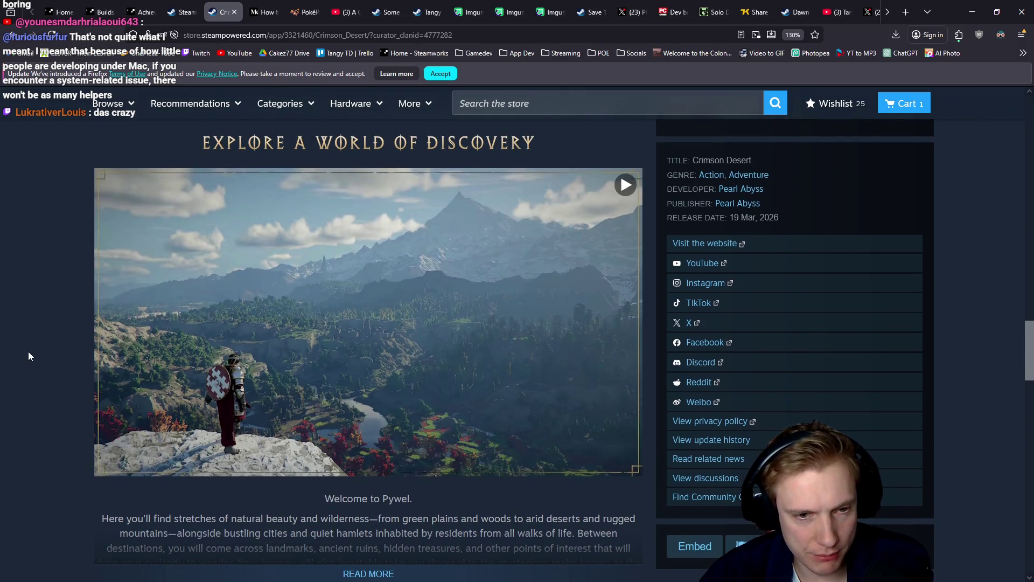
left_click(383, 300)
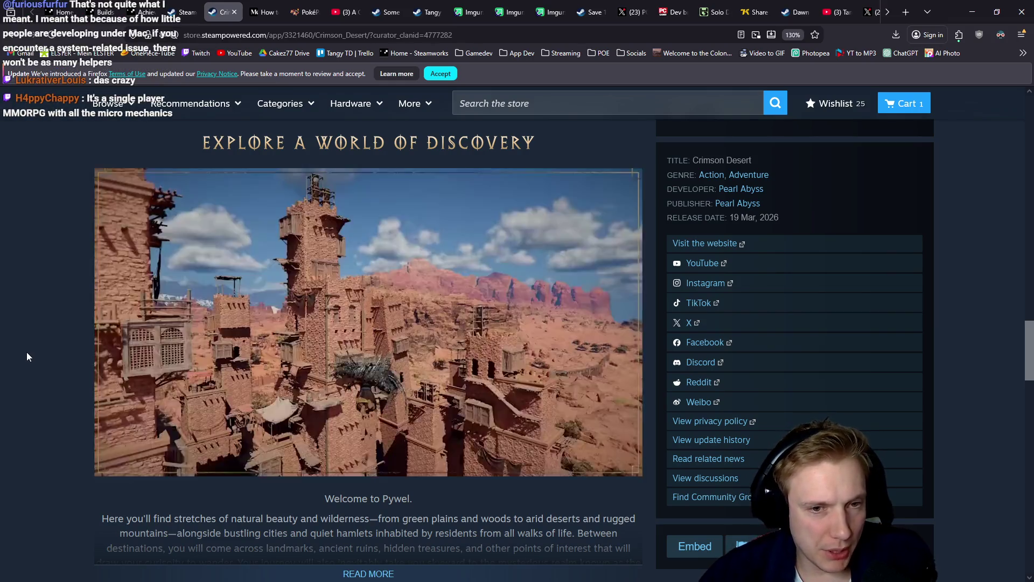
- Expand the Digital Deluxe Edition comparison and compare the 69,99€ base and 79,99€ Deluxe prices
scroll(27, 351, "up", 3)
scroll(27, 357, "up", 4)
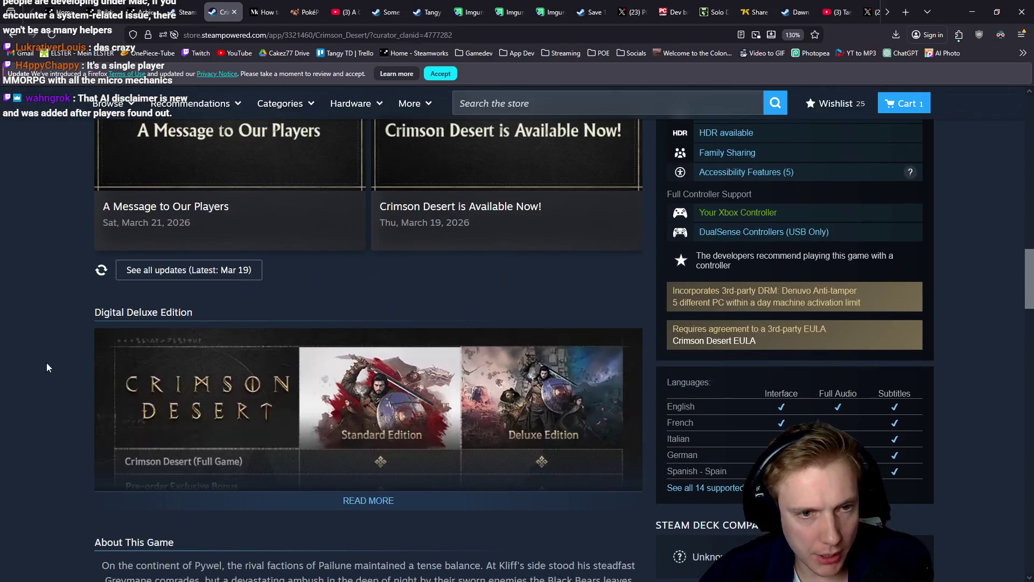
left_click(389, 501)
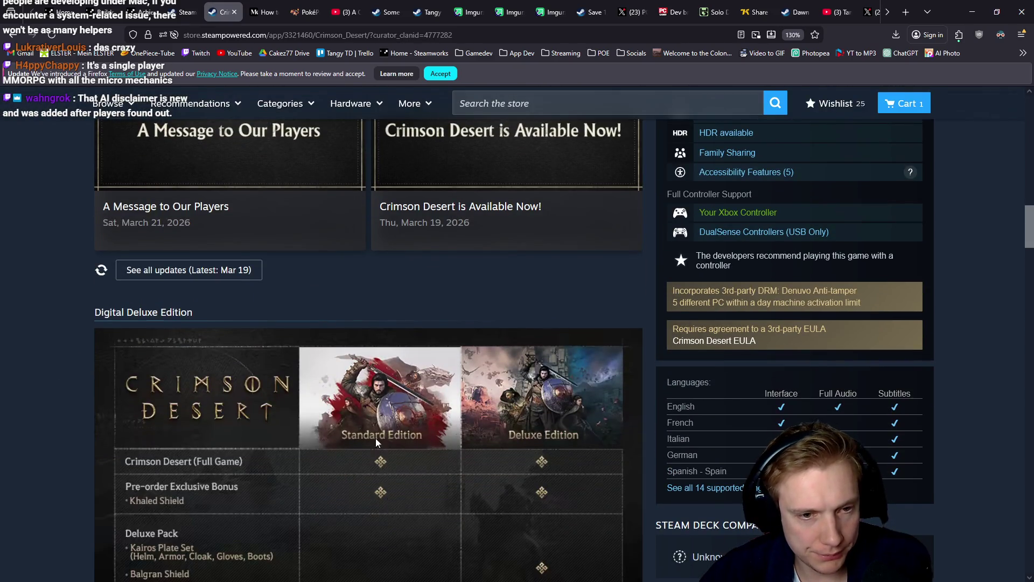
scroll(338, 396, "down", 4)
scroll(338, 396, "up", 4)
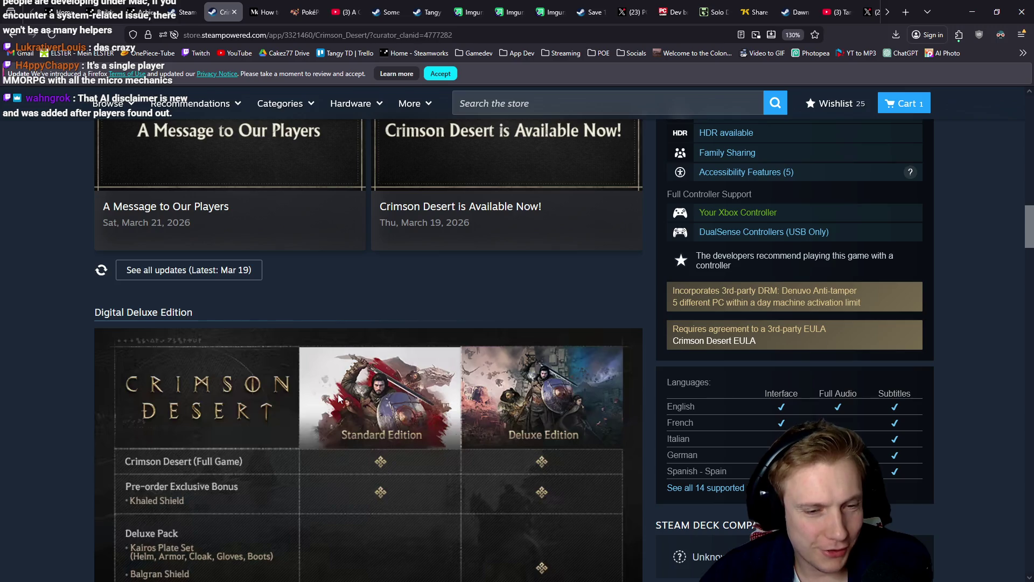
scroll(340, 397, "down", 3)
scroll(334, 305, "down", 5)
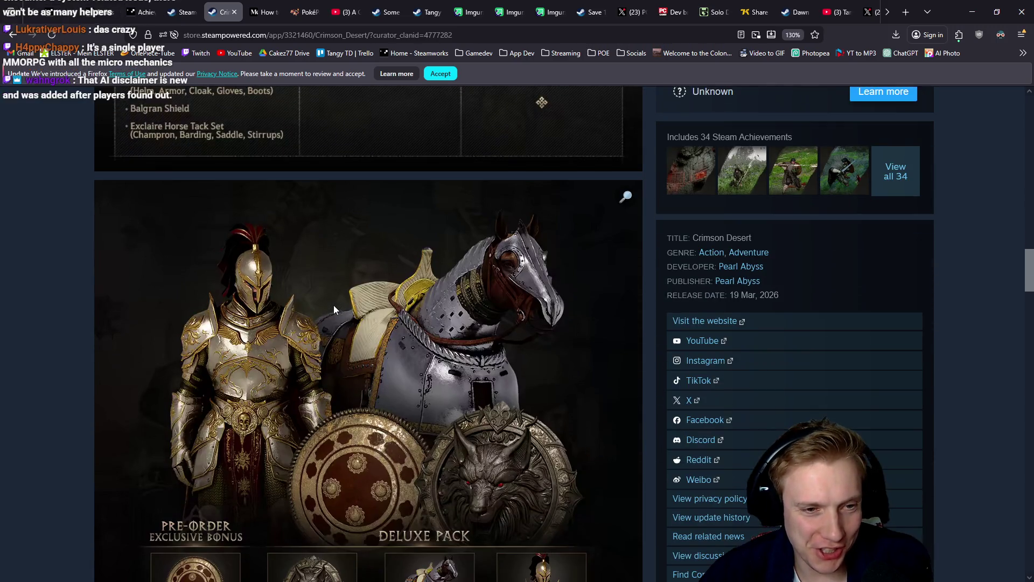
scroll(330, 311, "down", 3)
scroll(316, 317, "up", 10)
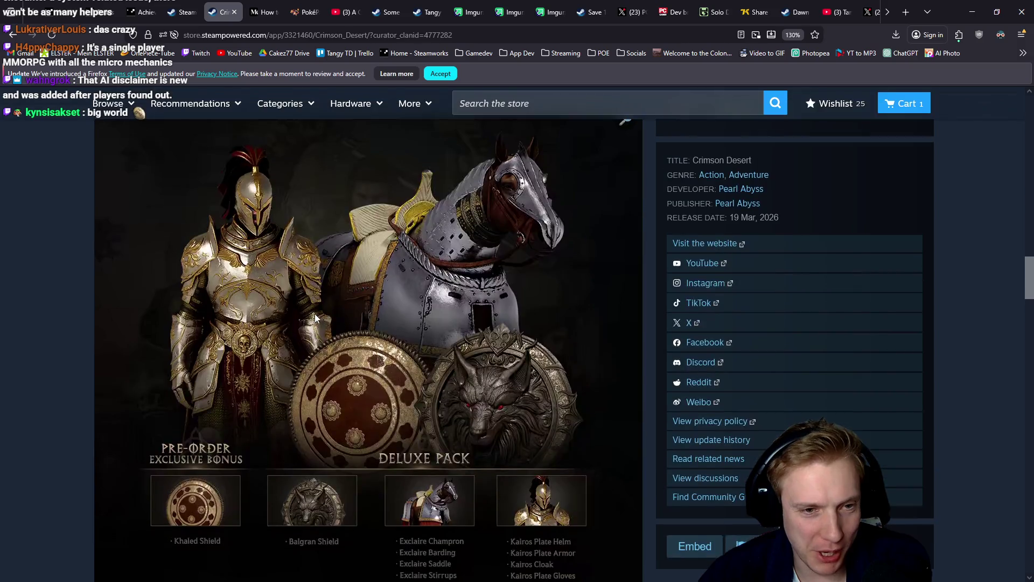
scroll(356, 364, "up", 5)
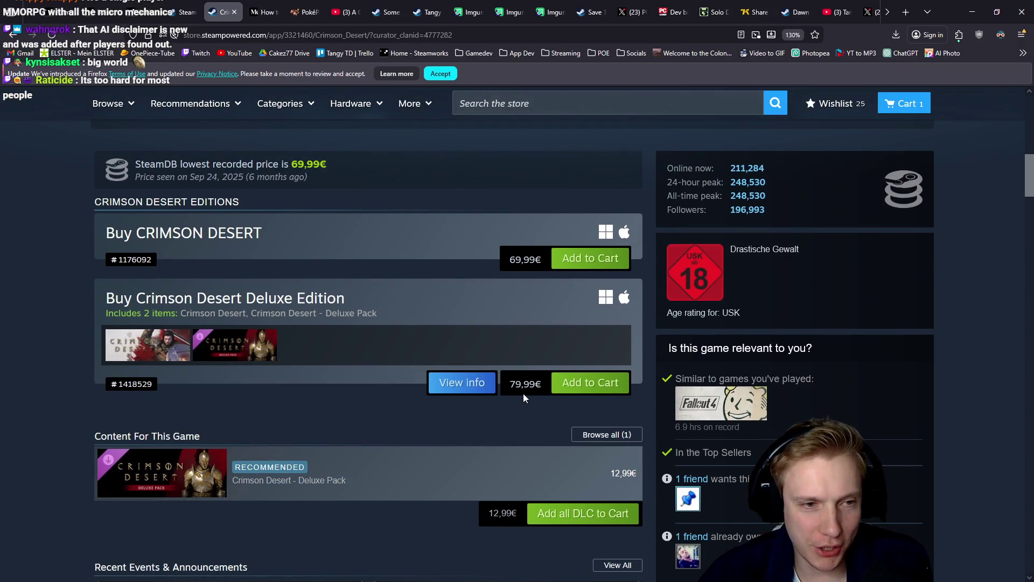
scroll(419, 415, "up", 3)
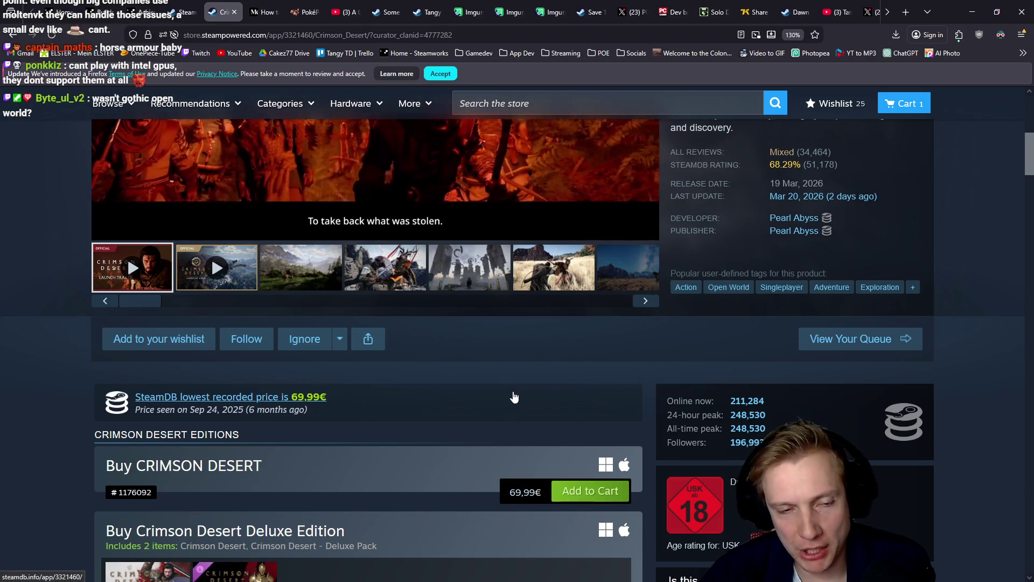
- Show the landscape screenshot, then play and pause the Crimson Desert launch trailer
scroll(545, 395, "up", 4)
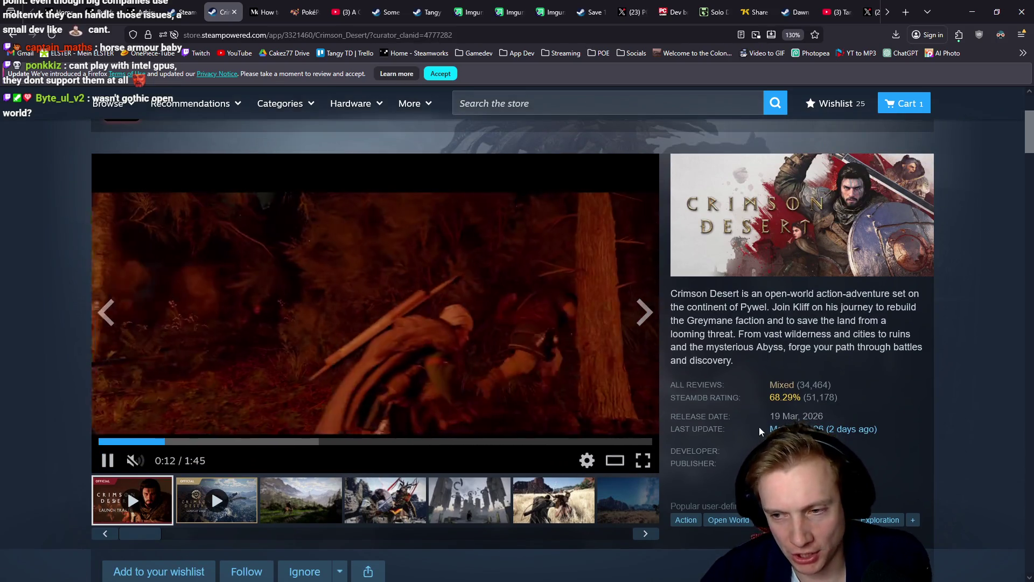
scroll(429, 436, "down", 4)
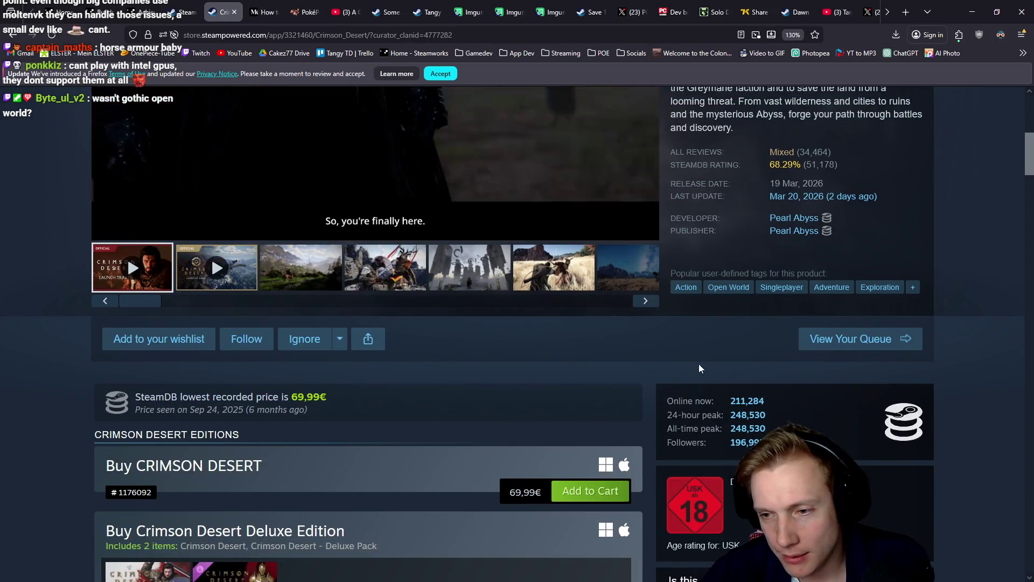
scroll(636, 388, "up", 3)
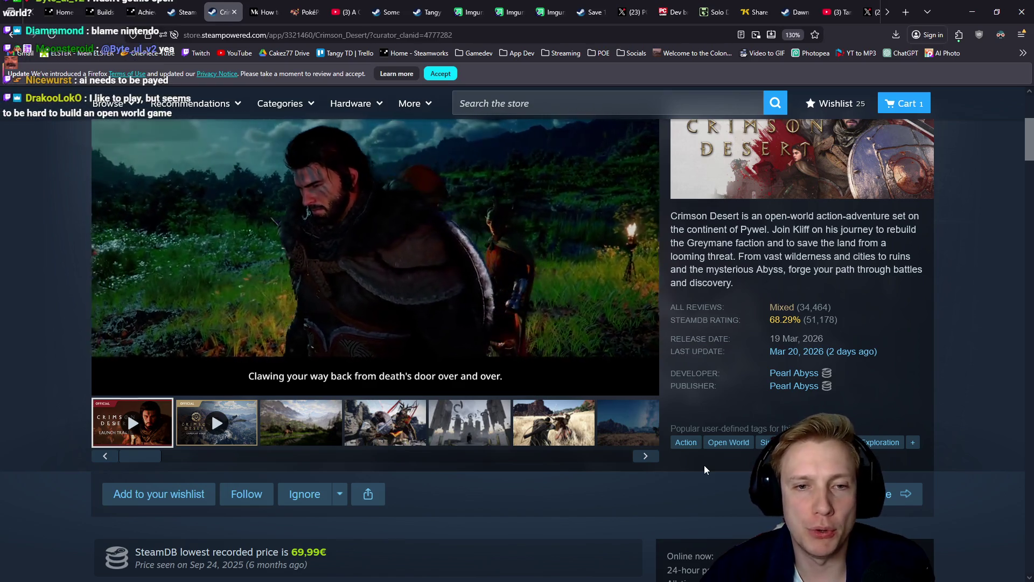
left_click(307, 426)
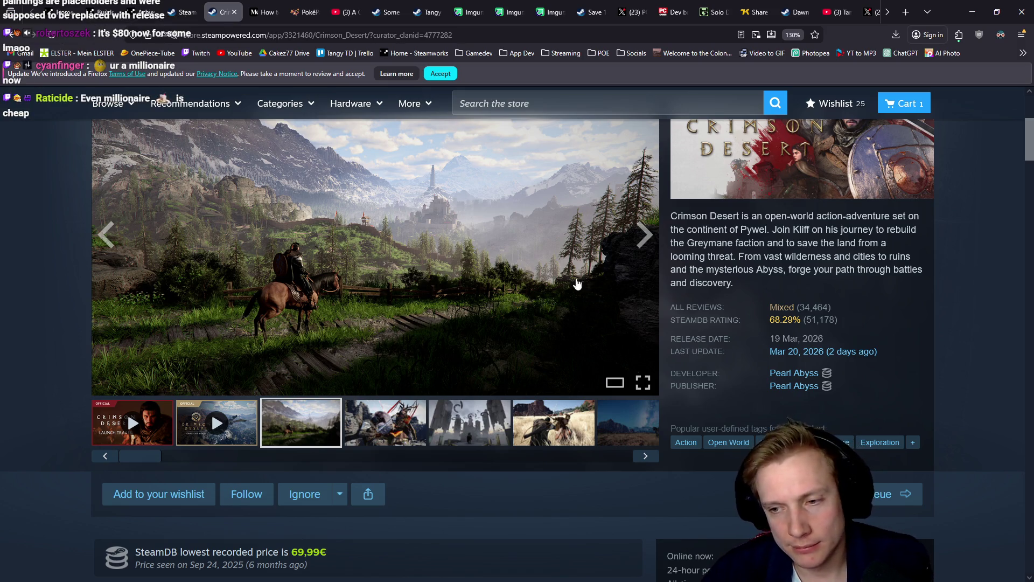
scroll(573, 306, "down", 6)
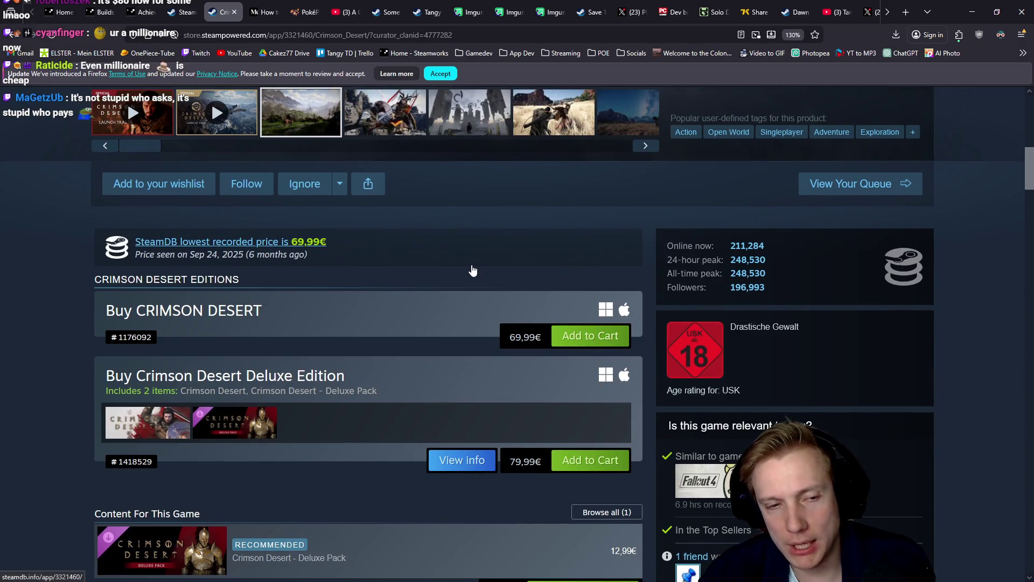
scroll(543, 266, "up", 4)
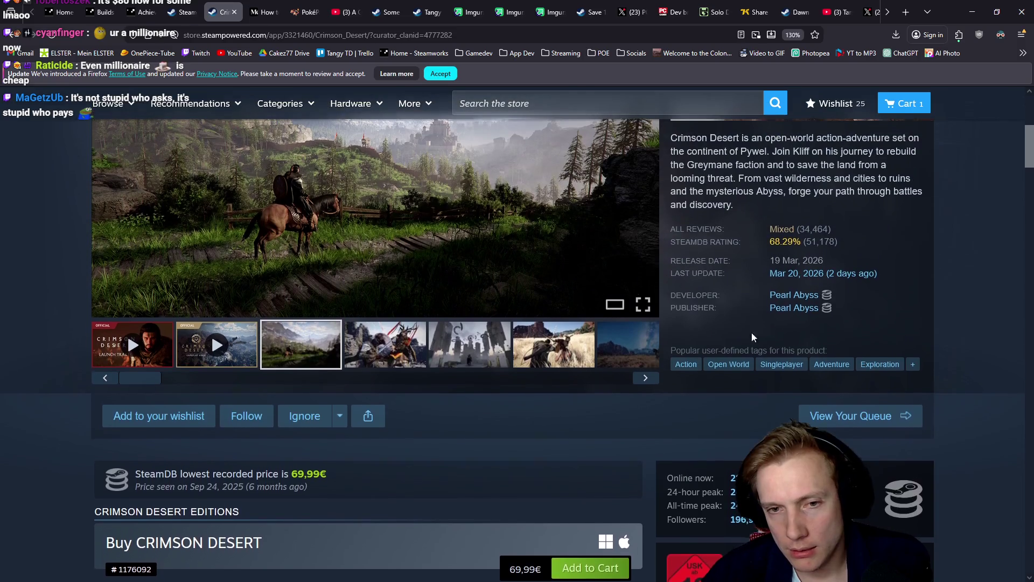
left_click(135, 356)
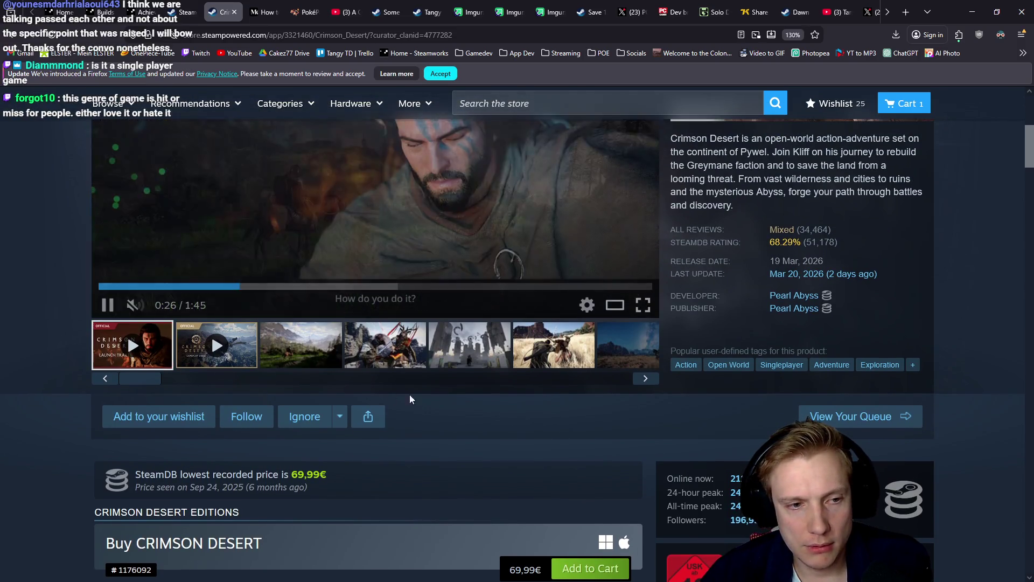
scroll(517, 446, "up", 3)
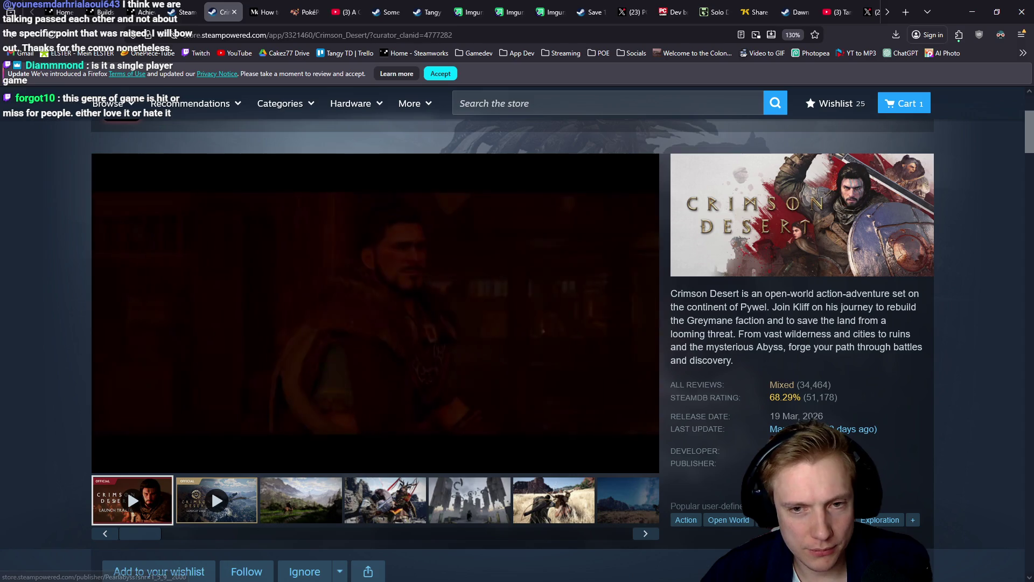
left_click(632, 362)
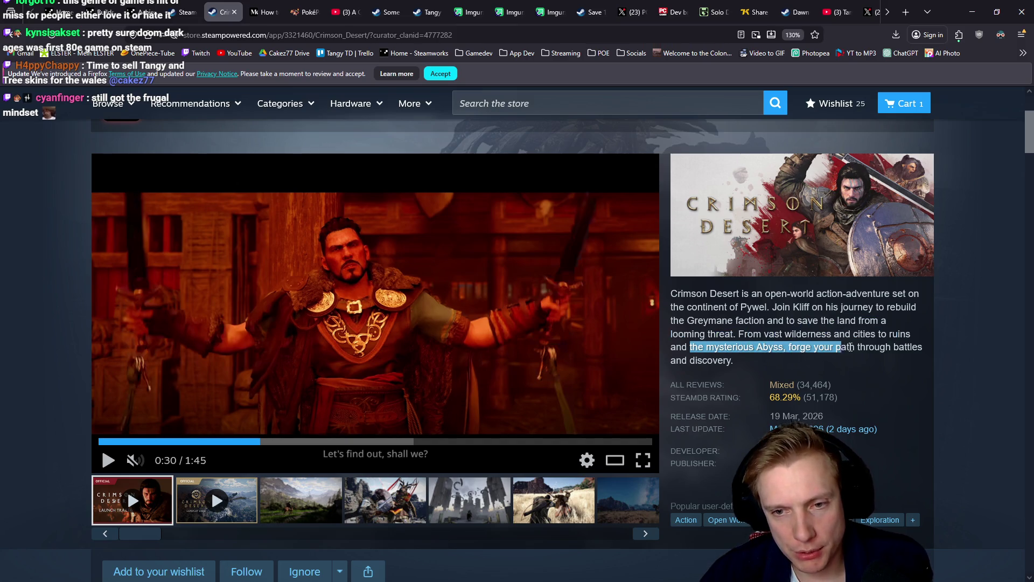
left_click(479, 338)
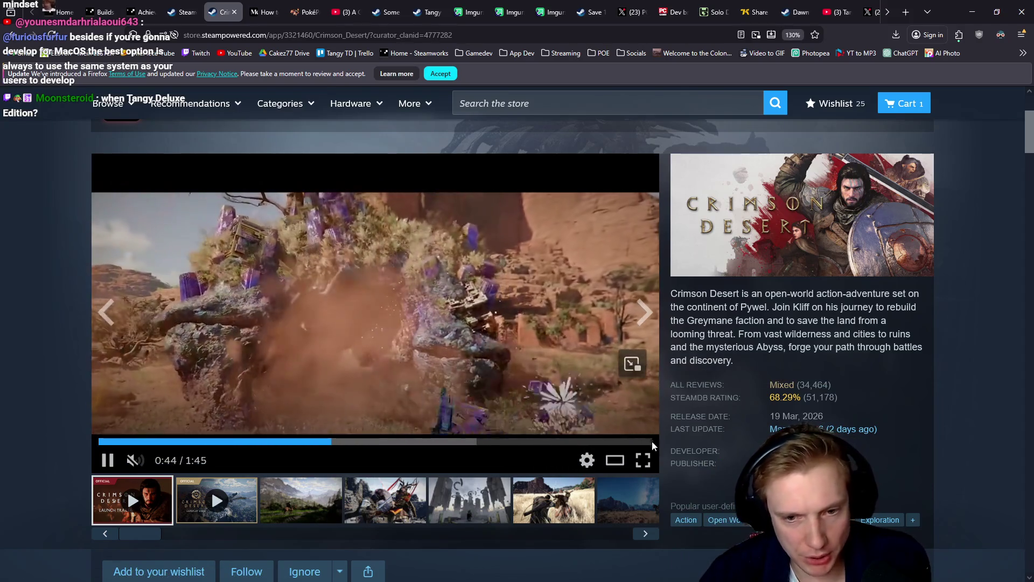
left_click(642, 460)
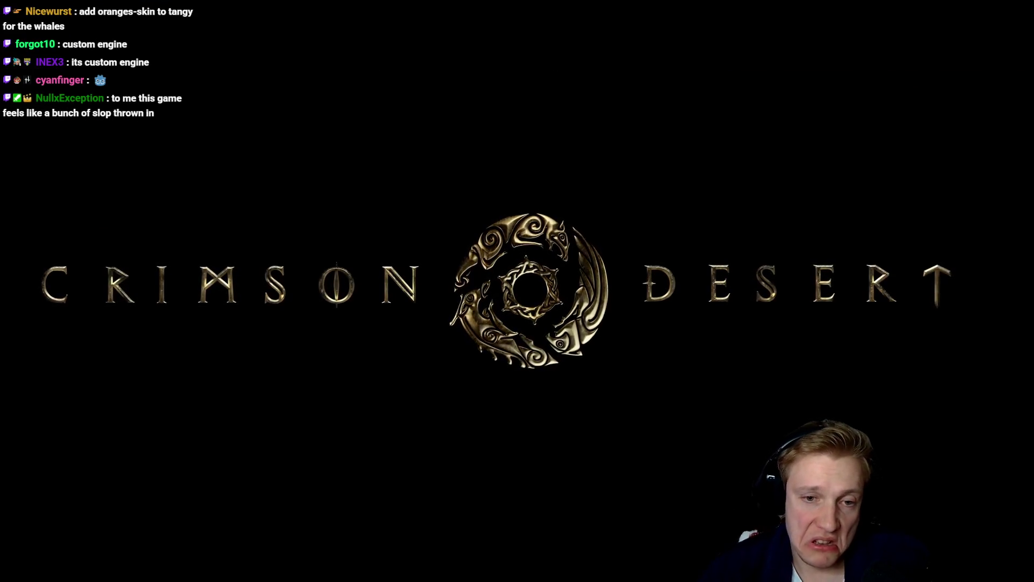
mouse_move(750, 291)
key("Escape")
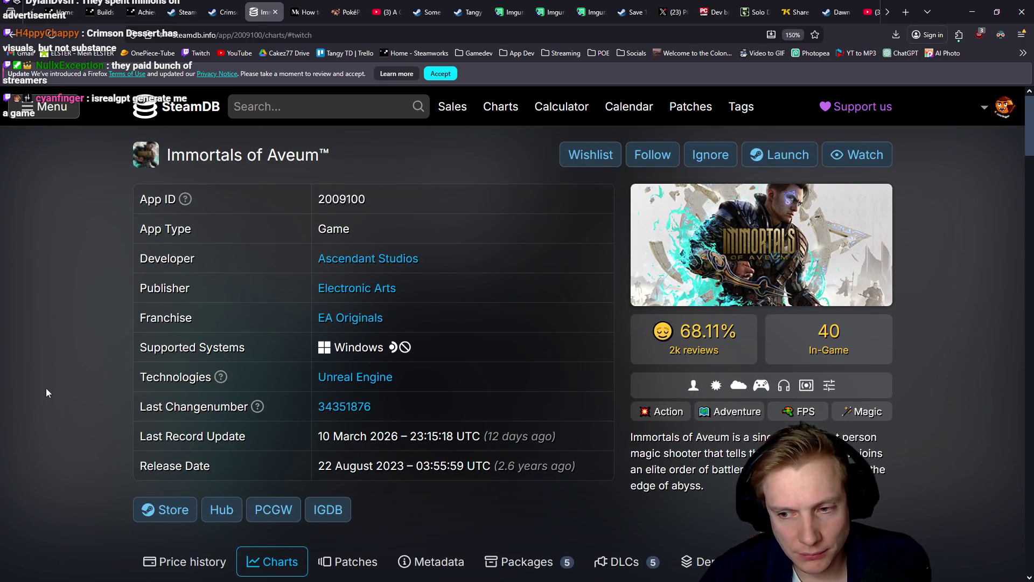
left_click(229, 12)
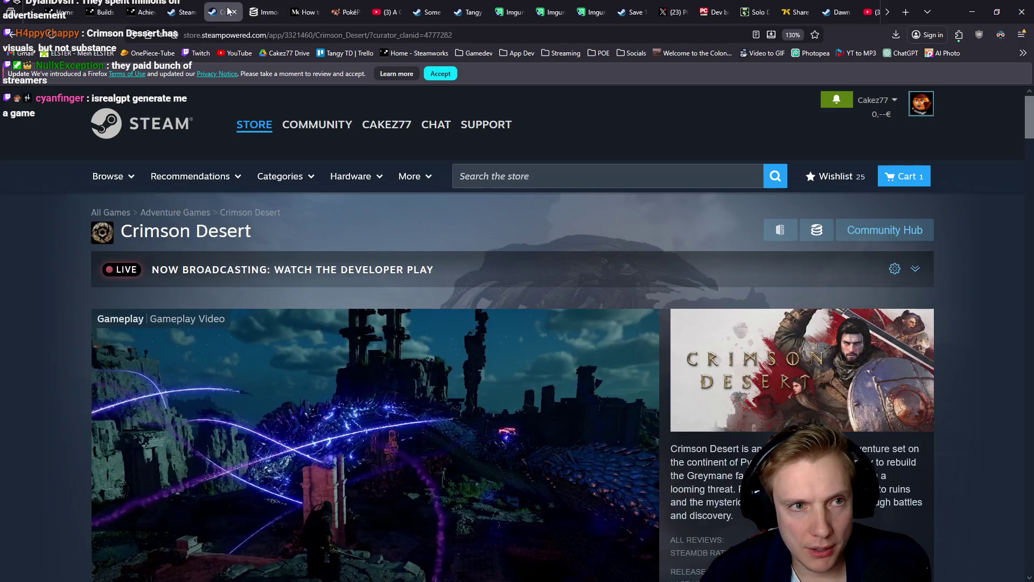
- Open Crimson Desert's Mixed reviews and sort them by most recent
scroll(551, 330, "down", 5)
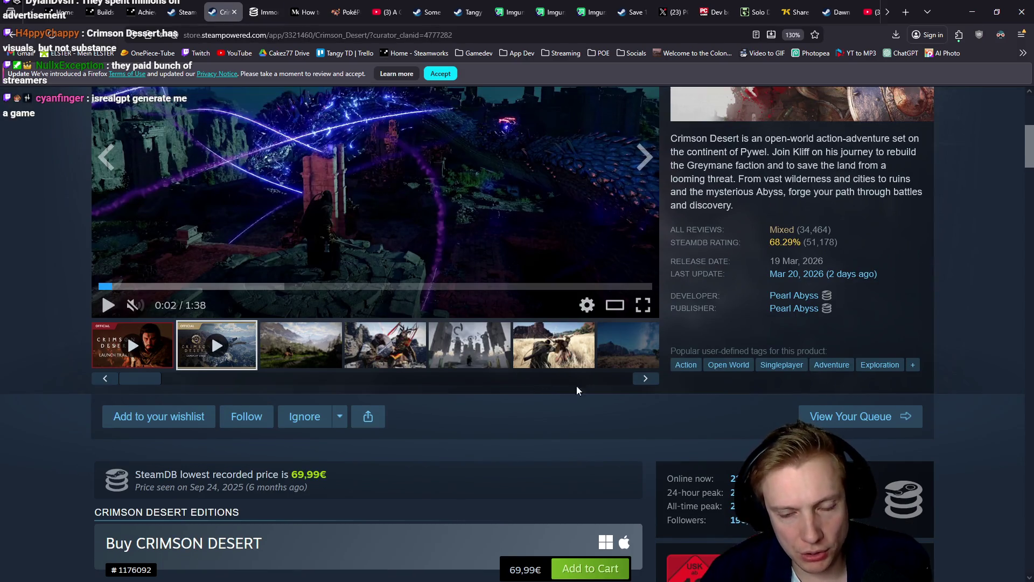
mouse_move(792, 235)
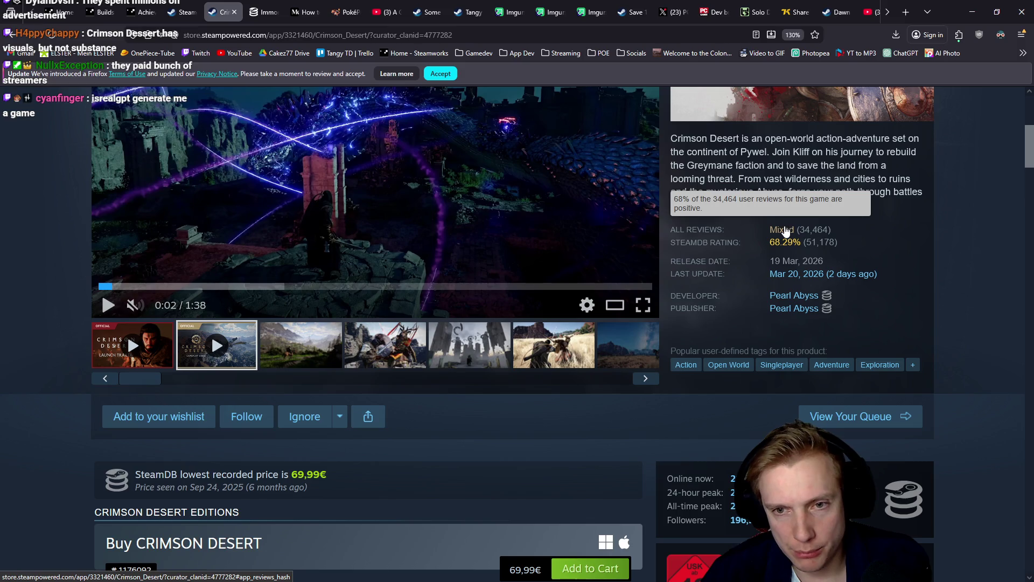
left_click(786, 233)
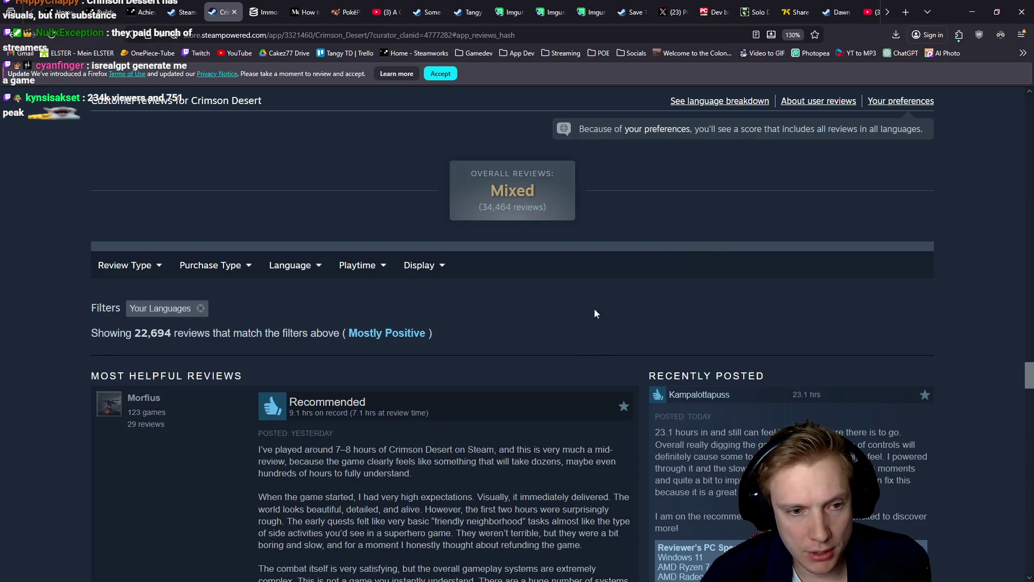
scroll(590, 278, "down", 6)
scroll(582, 279, "up", 5)
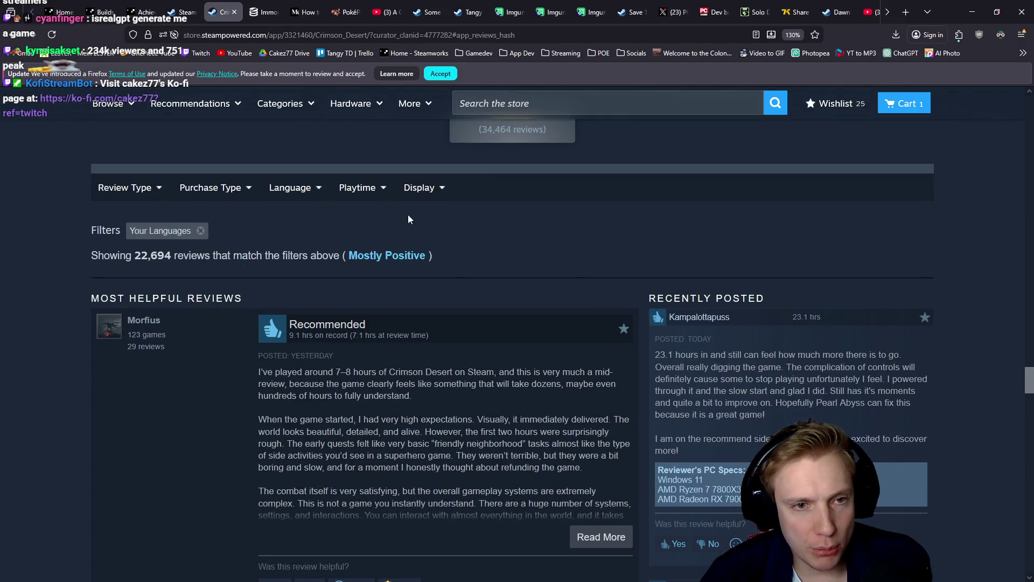
mouse_move(427, 200)
left_click(410, 272)
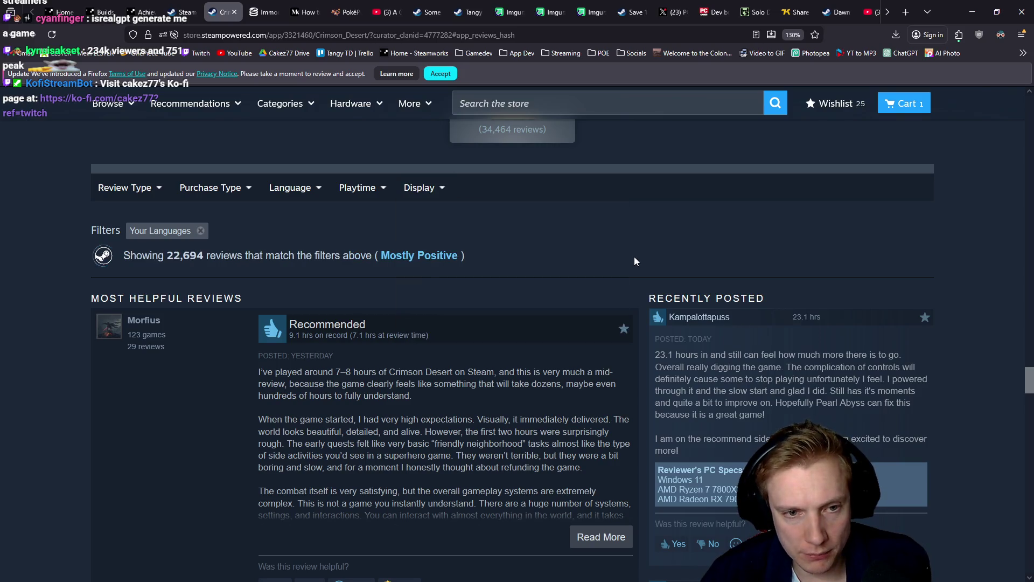
- Read the latest reviews and highlight one reviewer's complaint about content
scroll(577, 229, "down", 10)
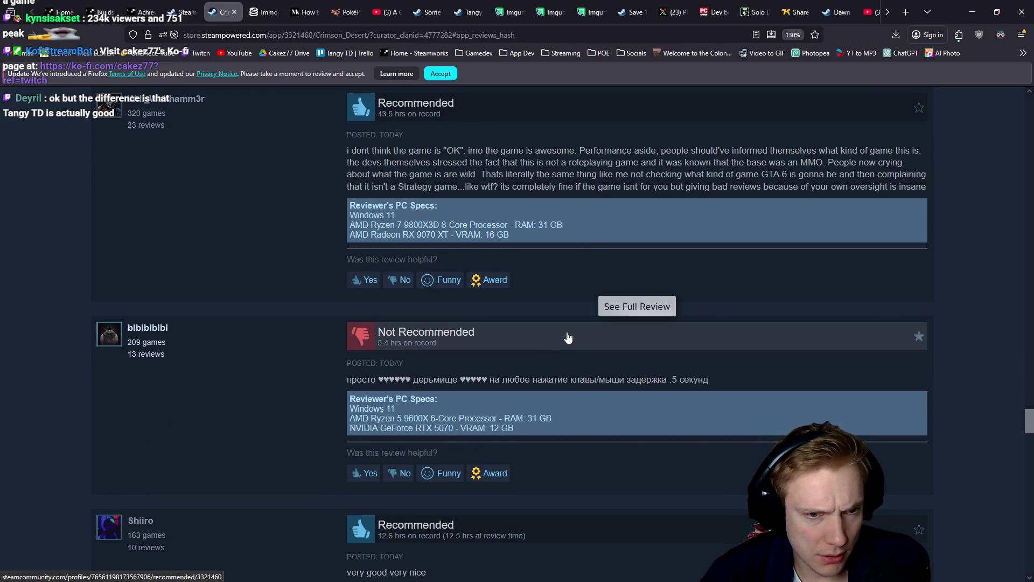
scroll(557, 397, "down", 5)
scroll(597, 375, "down", 5)
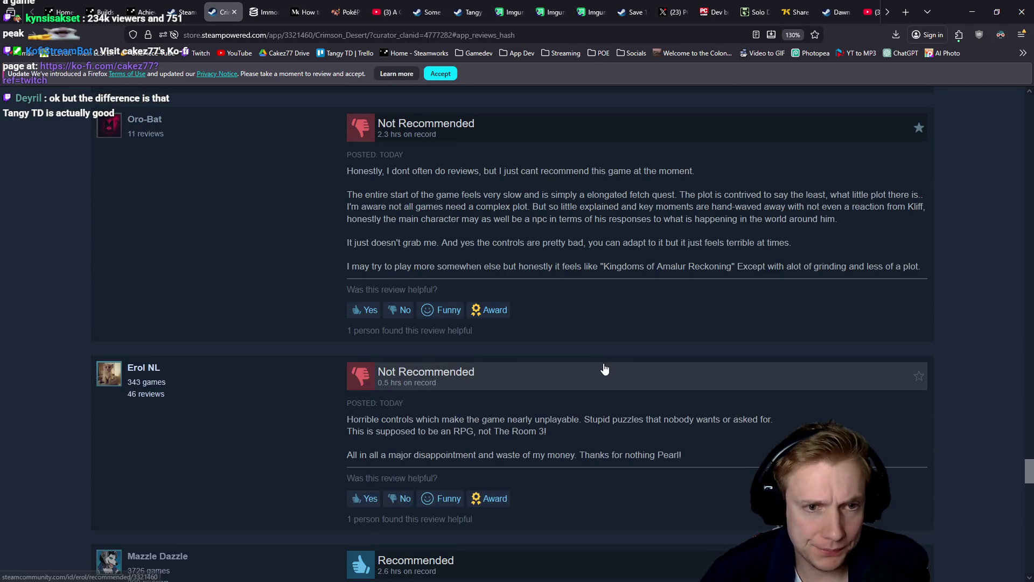
scroll(598, 356, "up", 1)
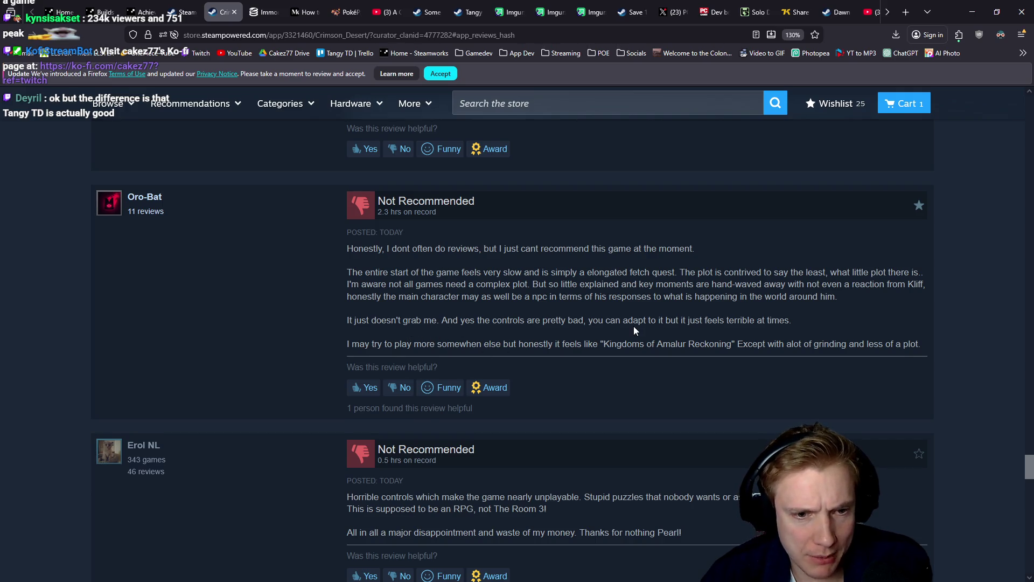
scroll(634, 326, "down", 3)
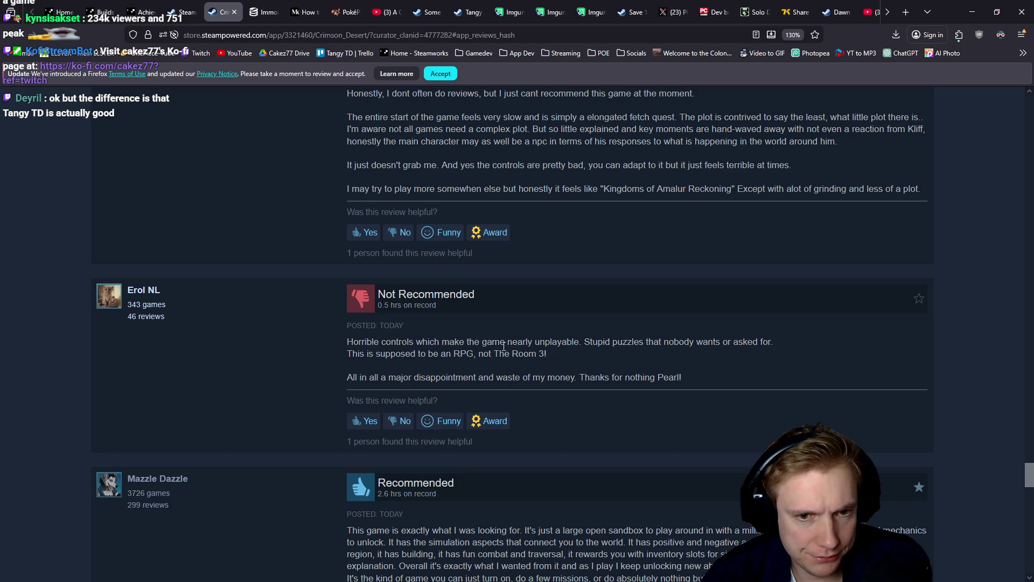
scroll(658, 344, "down", 10)
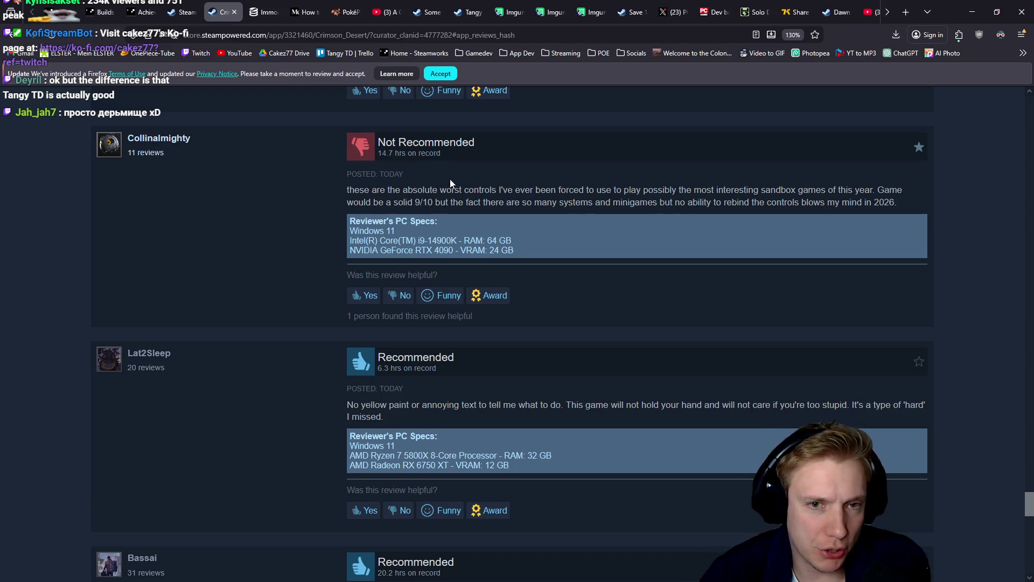
scroll(698, 249, "down", 15)
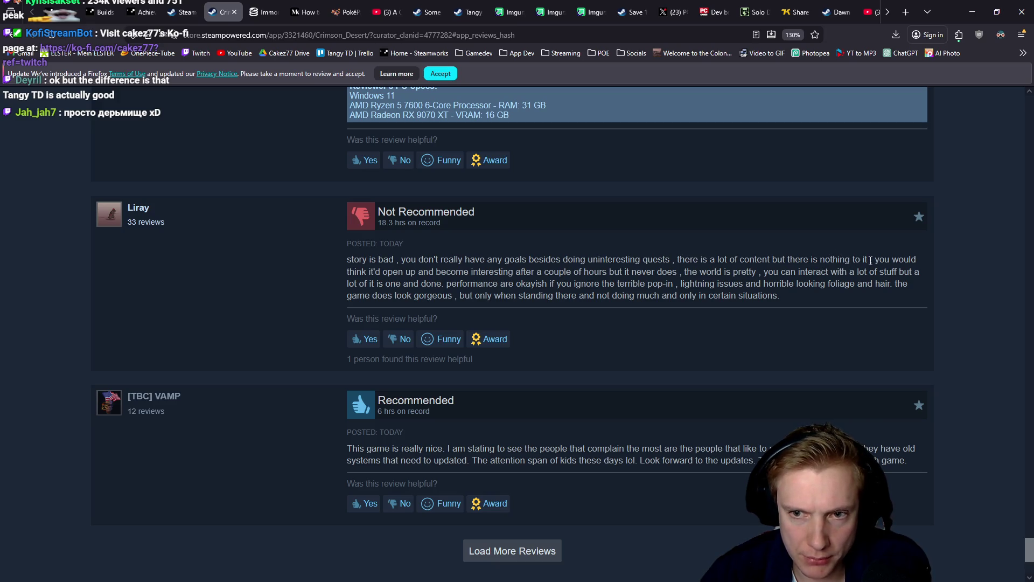
mouse_move(873, 261)
left_mouse_down()
mouse_move(733, 252)
mouse_move(752, 256)
left_mouse_up()
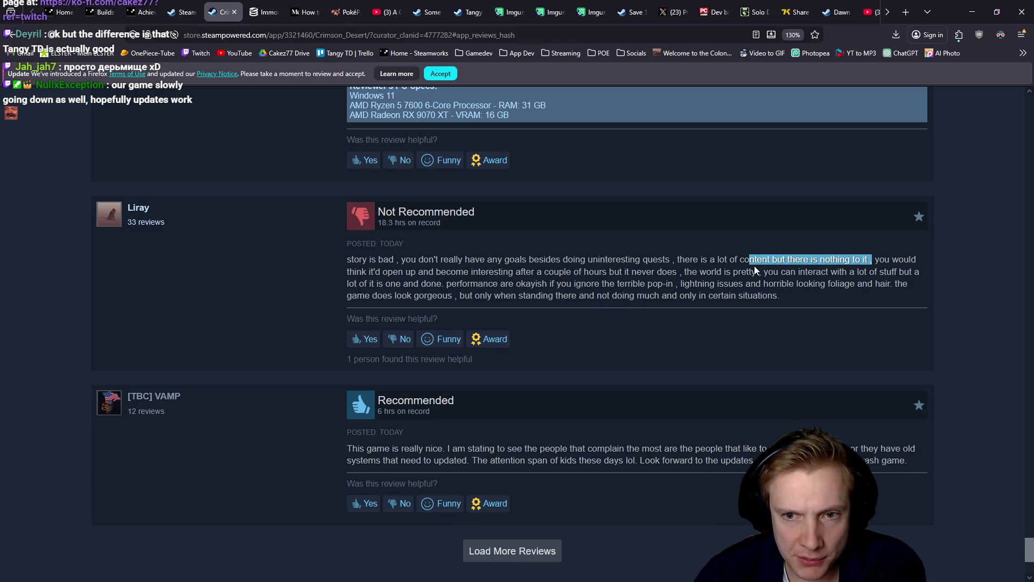
- Open Crimson Desert's SteamDB player chart: 209,615 players now, 248,530 all-time peak
middle_click(10, 410)
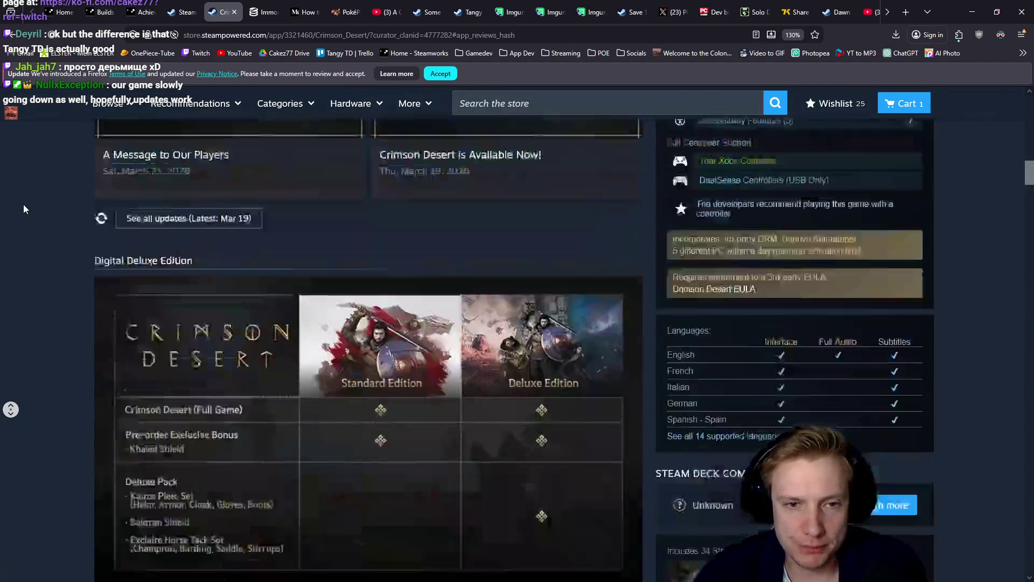
middle_click(24, 205)
scroll(148, 310, "down", 6)
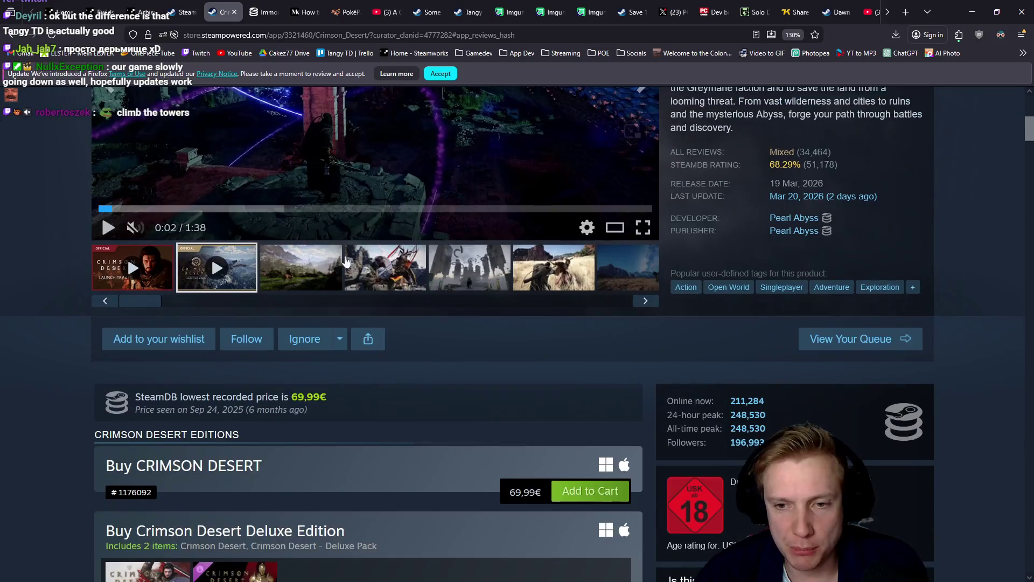
left_click(892, 416)
scroll(590, 338, "down", 10)
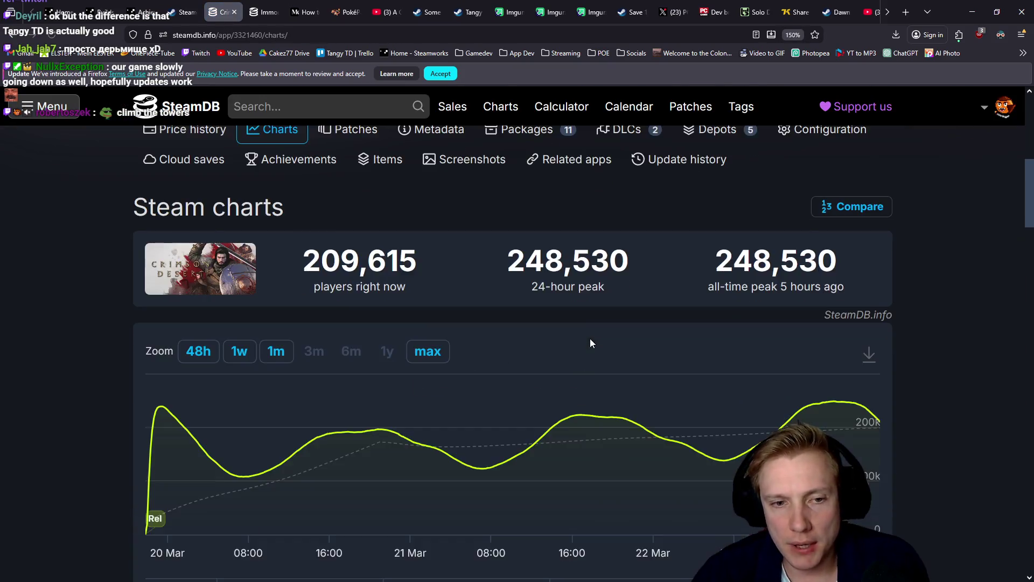
scroll(584, 331, "up", 3)
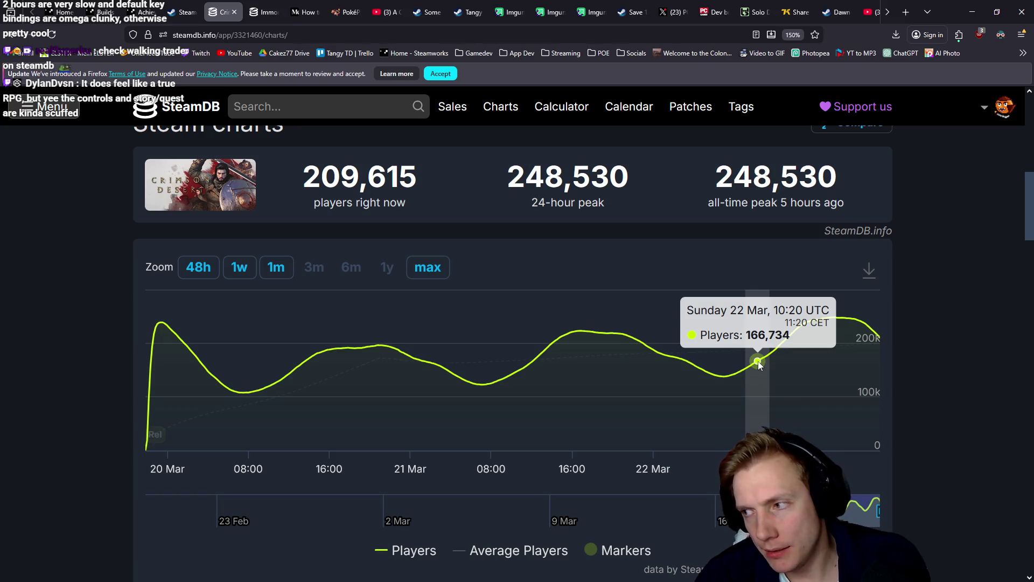
- Search SteamDB for 'the walking trade' and open its app page
left_click(296, 106)
type("the ")
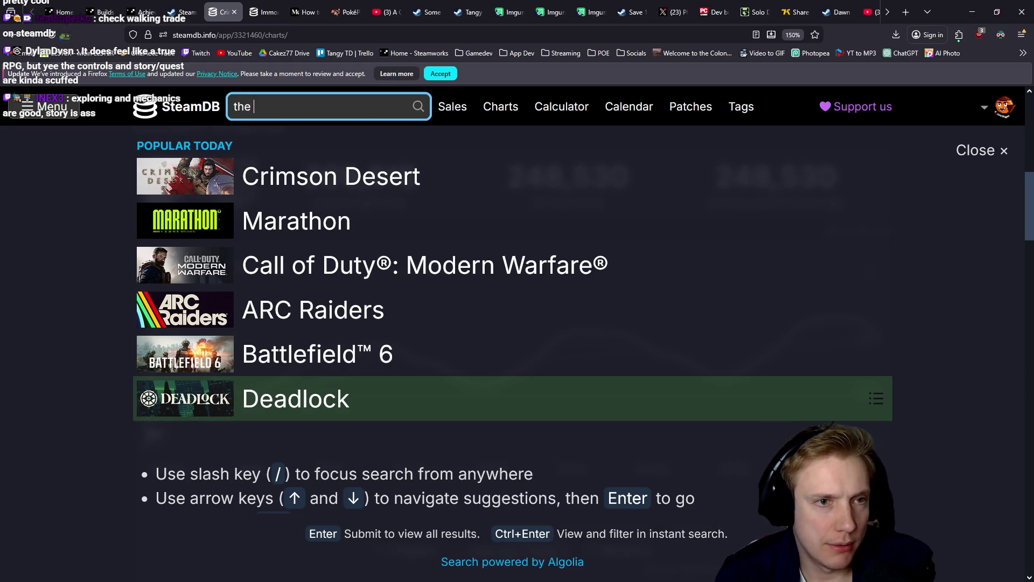
type("walking trade")
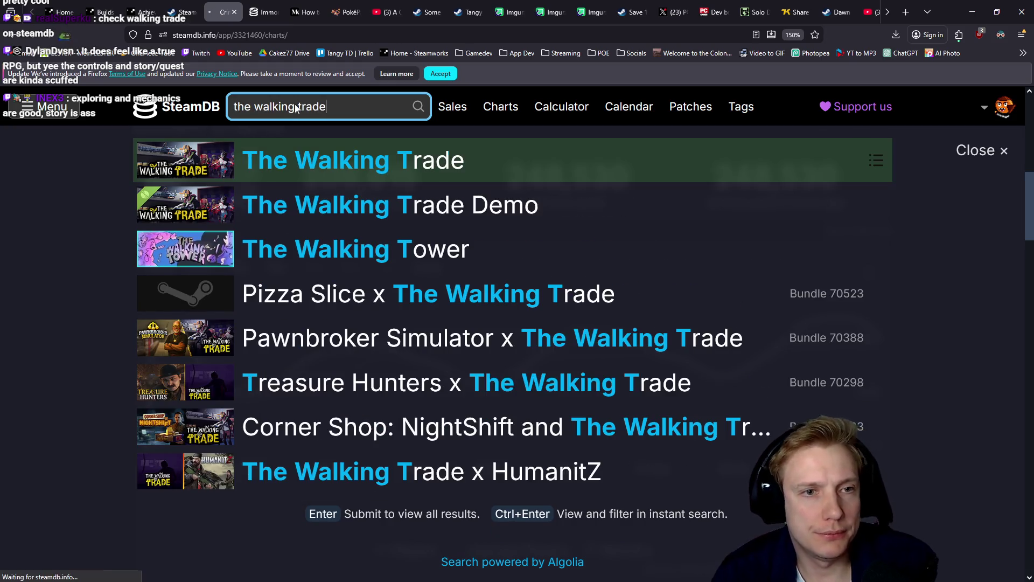
key("Return")
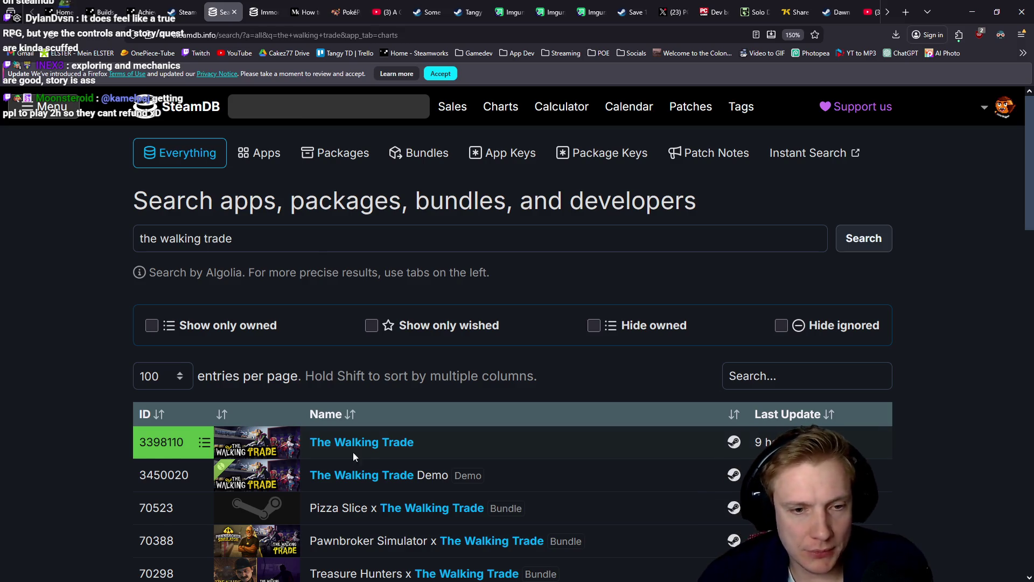
left_click(336, 440)
- View The Walking Trade's player chart at max and 48h zoom, extending the range to early March
scroll(426, 375, "down", 5)
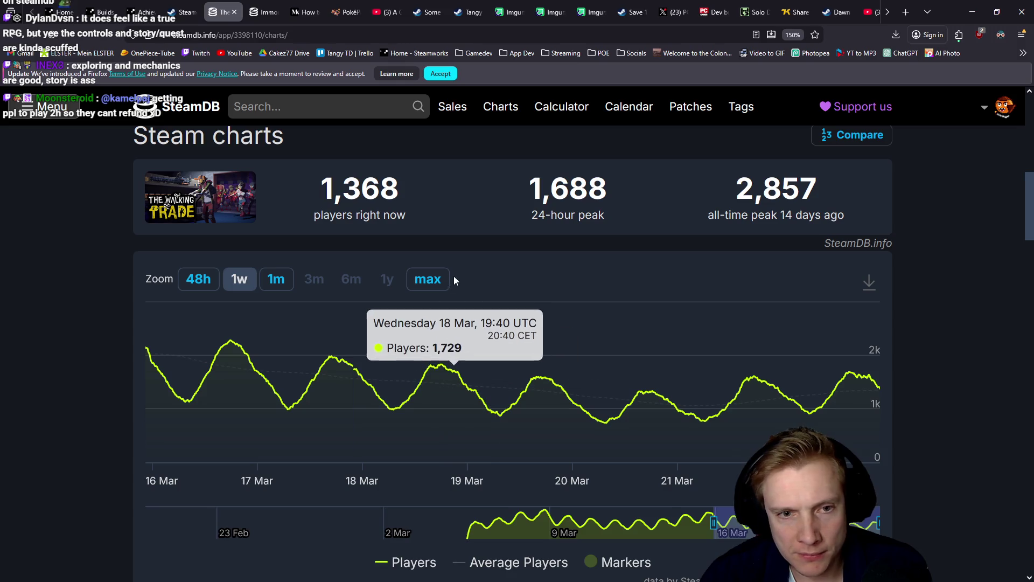
left_click(434, 279)
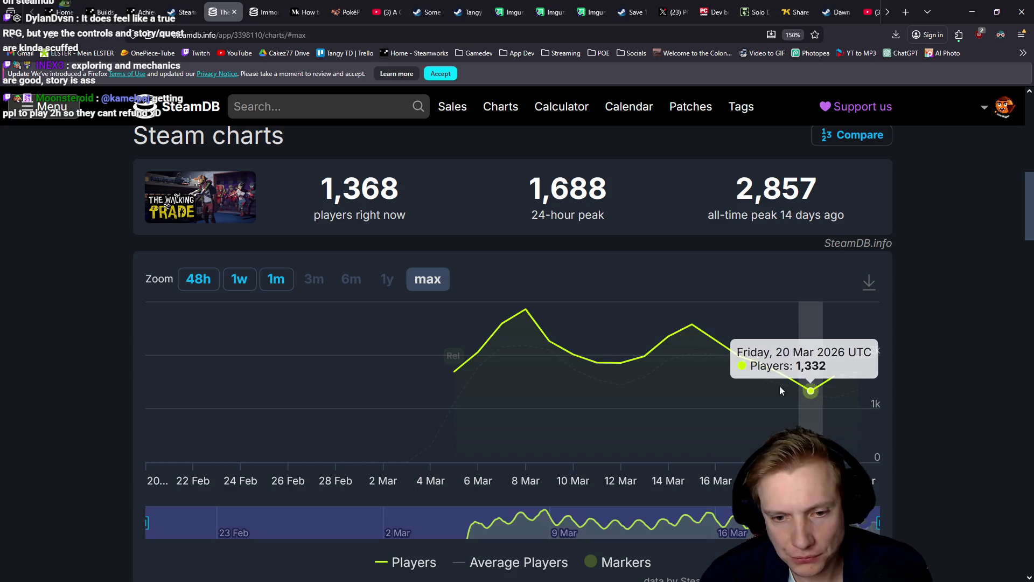
left_click(182, 286)
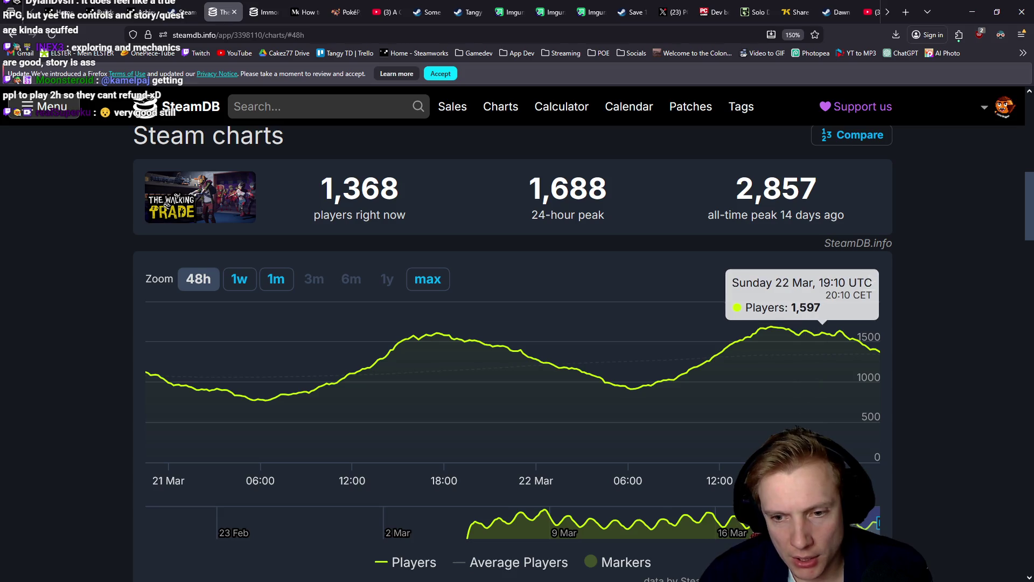
left_click_drag(831, 522, 466, 522)
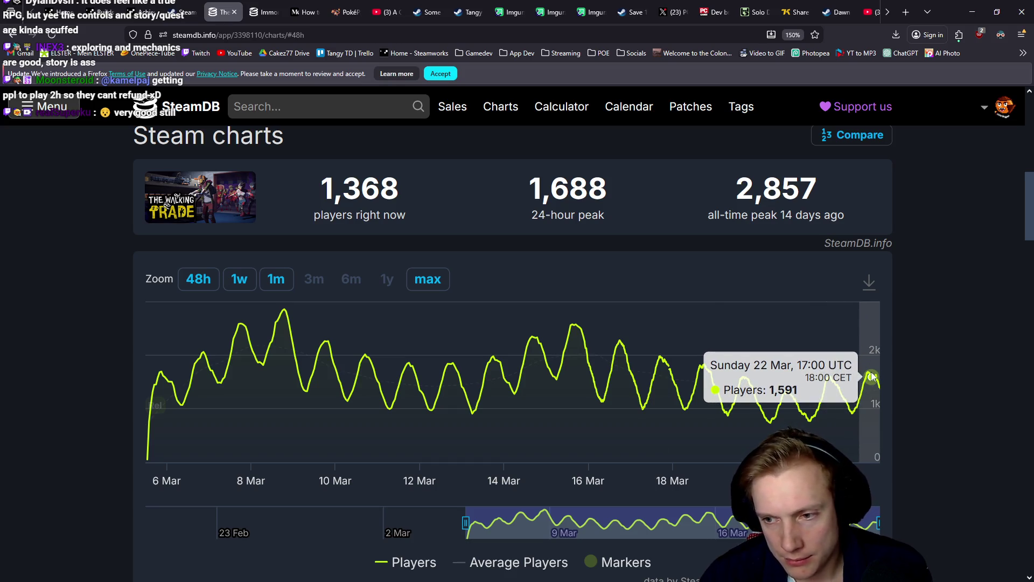
scroll(627, 389, "up", 5)
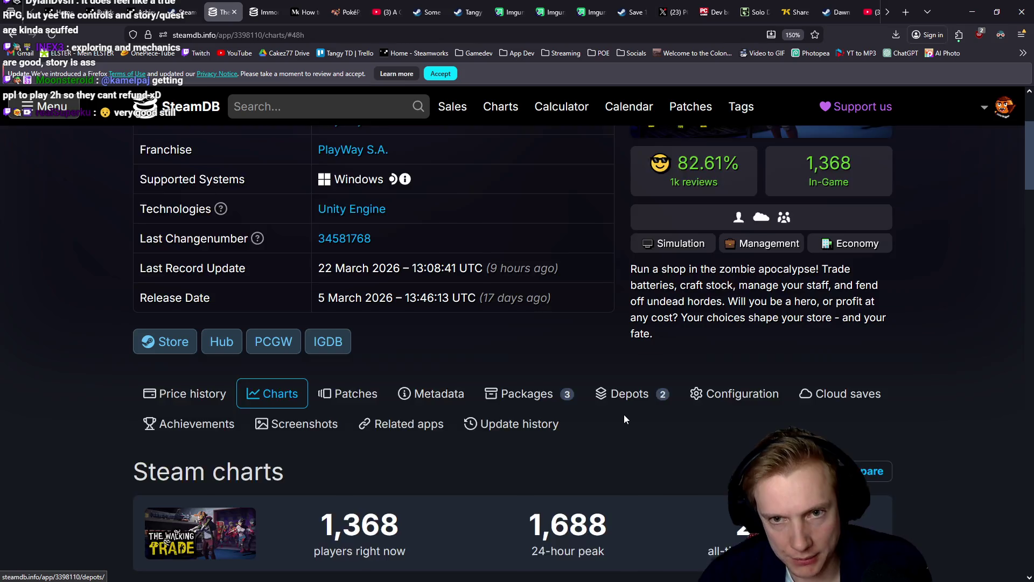
scroll(624, 415, "up", 3)
mouse_move(689, 360)
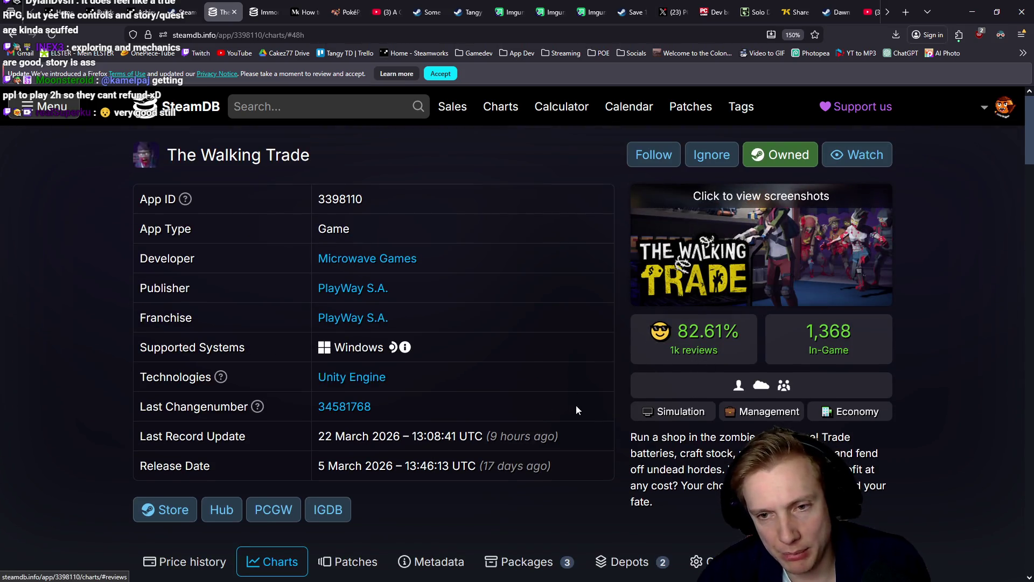
scroll(593, 415, "down", 10)
scroll(596, 396, "up", 10)
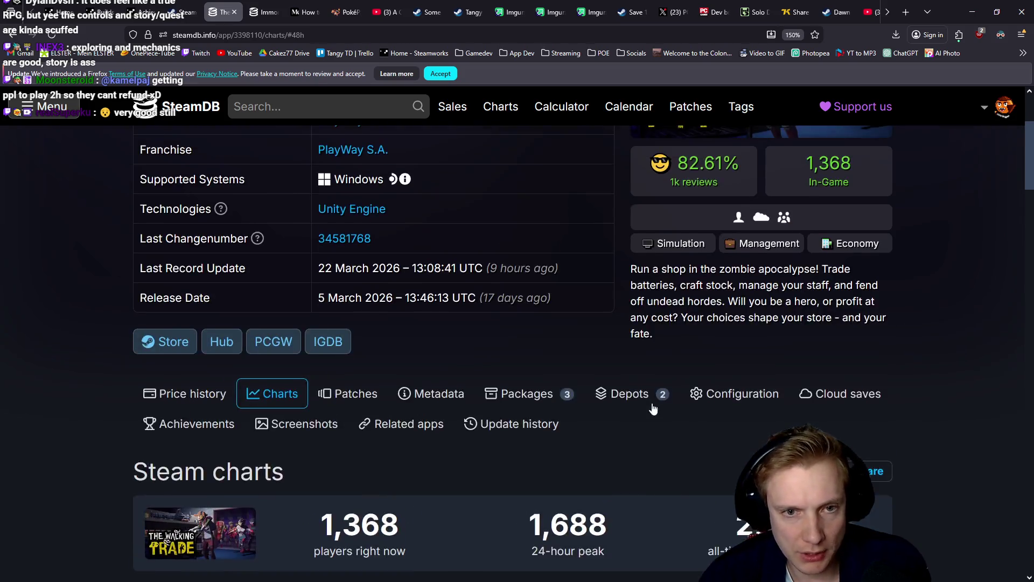
middle_click(221, 5)
- Close the remaining SteamDB tab and show Tangy TD's discussions list of 157 topics
middle_click(221, 8)
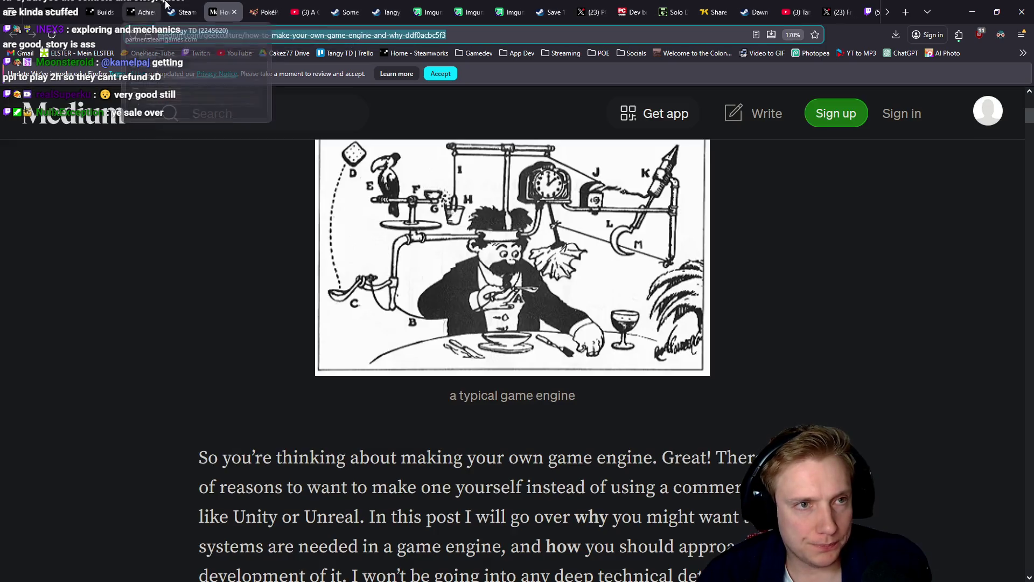
left_click(185, 12)
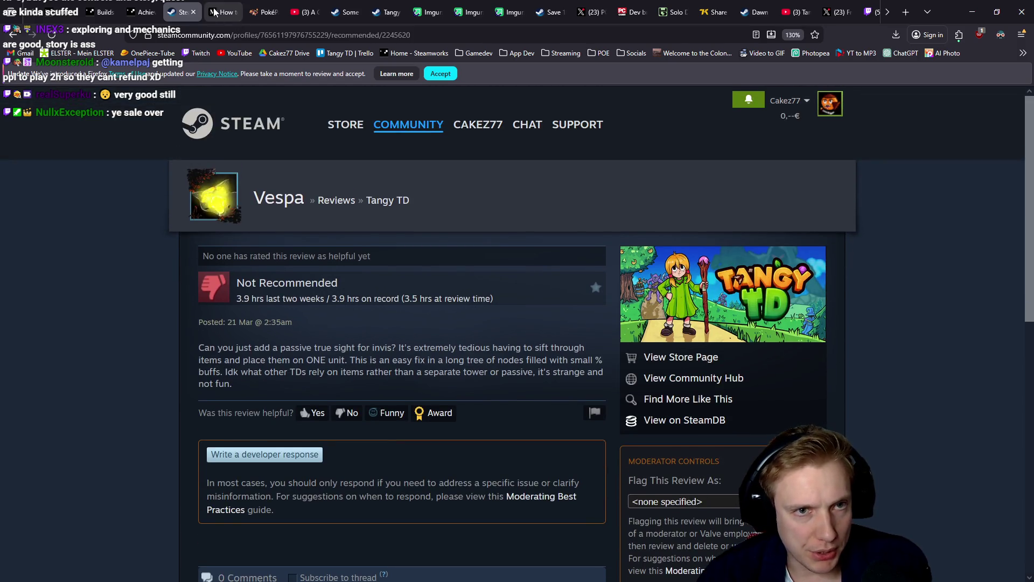
left_click(347, 12)
left_click(384, 4)
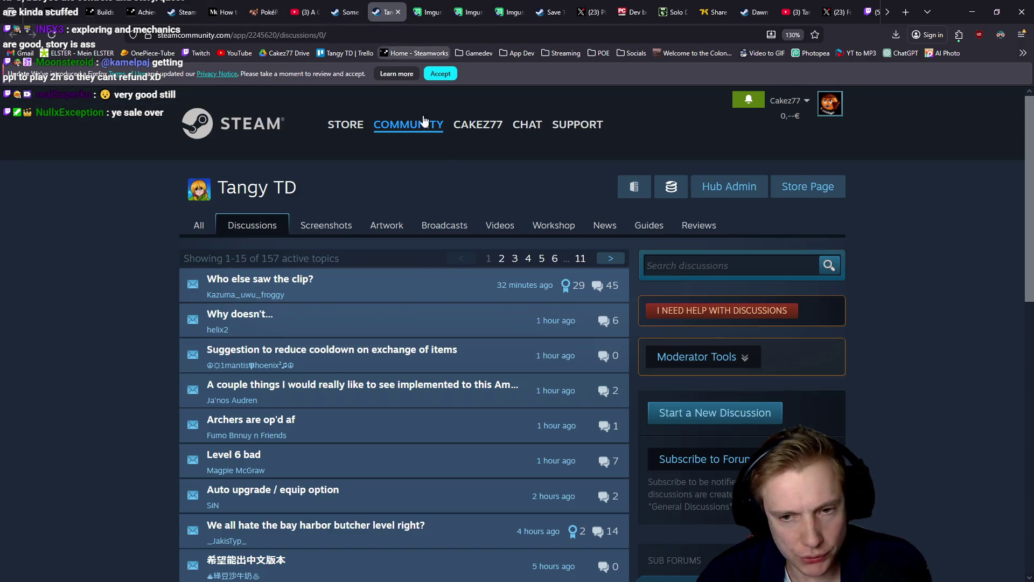